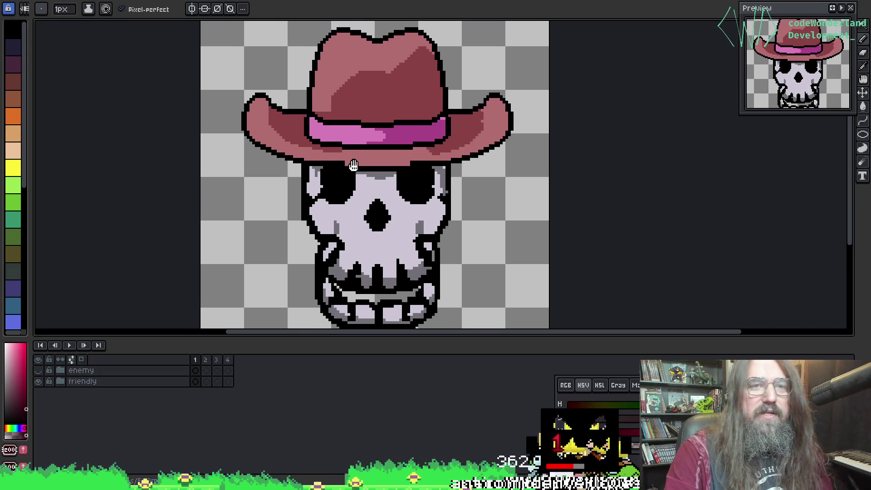
# Glance at the skeleton sheet, then toggle the skull's cowboy hat layer off and on.
pyautogui.click(261, 1)
pyautogui.rightClick(404, 196)
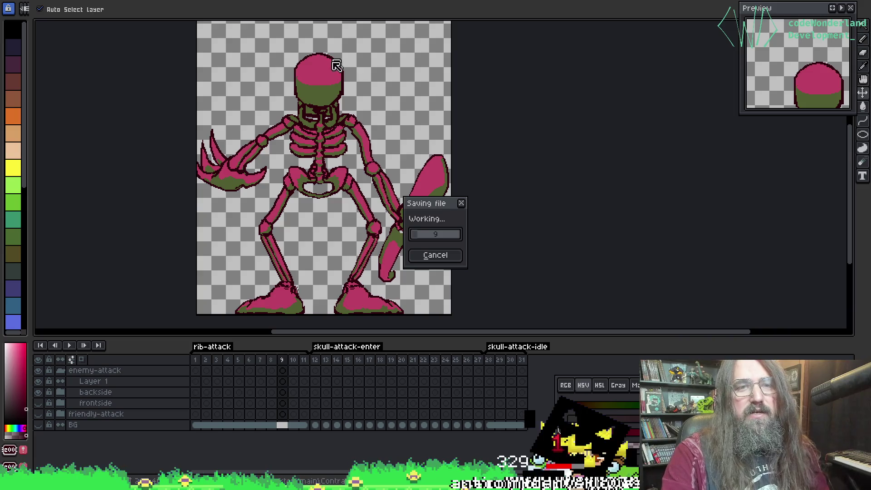
pyautogui.press('Escape')
pyautogui.click(321, 1)
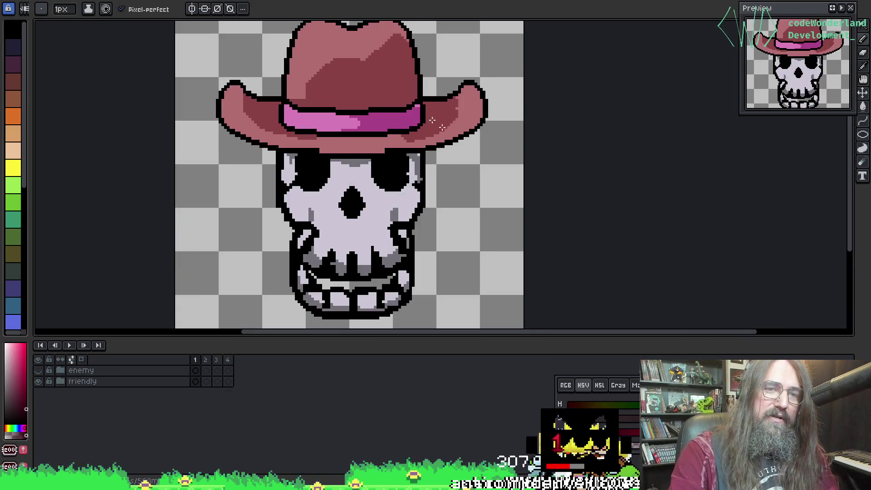
pyautogui.scroll(-1, 540, 189)
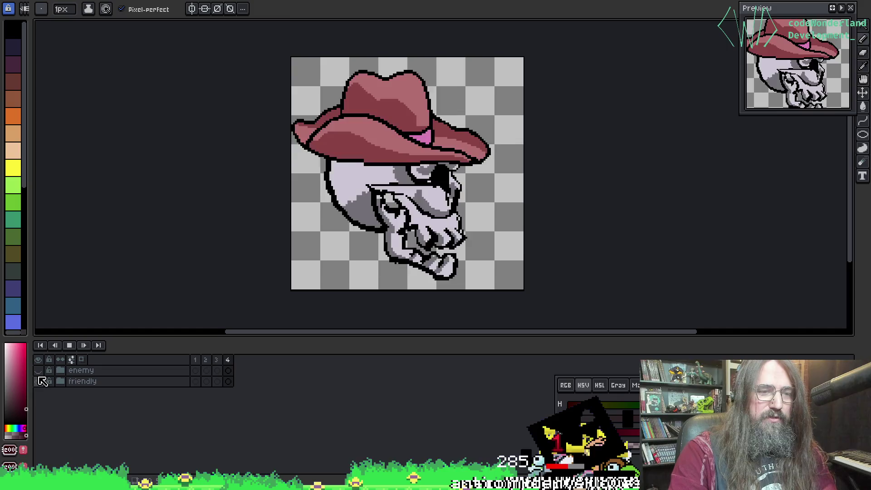
pyautogui.click(39, 381)
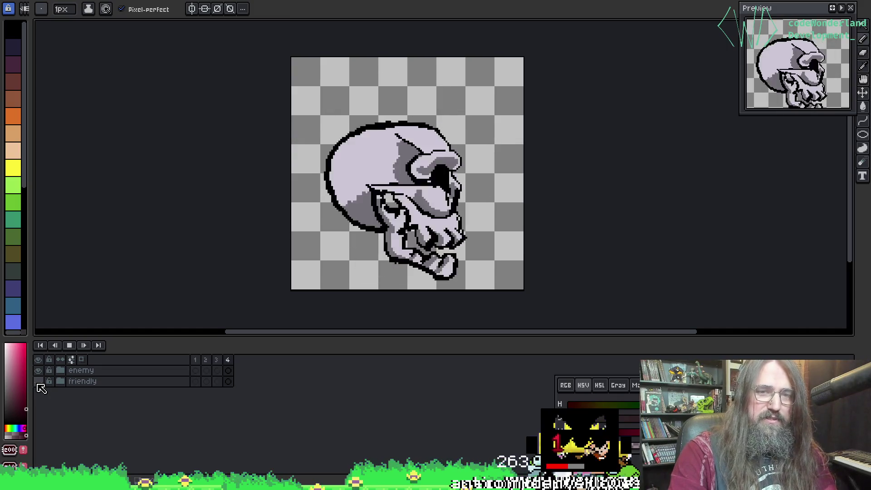
pyautogui.click(38, 384)
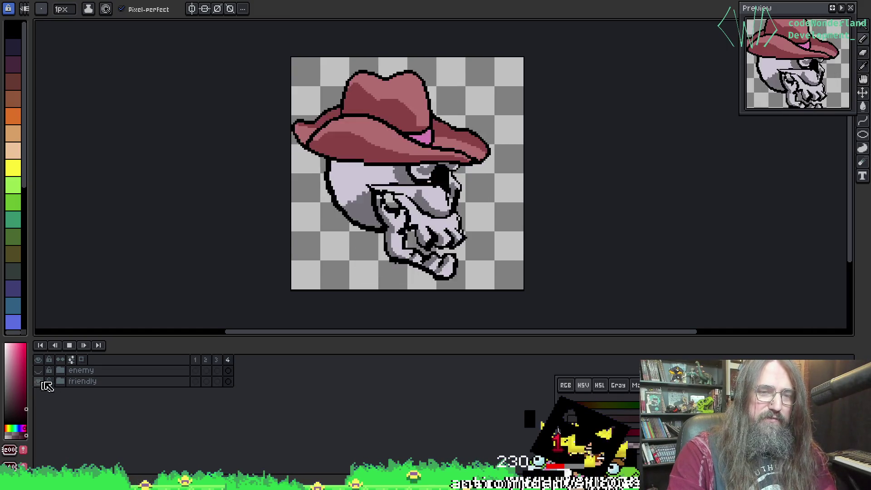
# Stop the skull on its front-facing frame, expand the friendly group, and dock the skeleton sheet alongside.
pyautogui.press('Return')
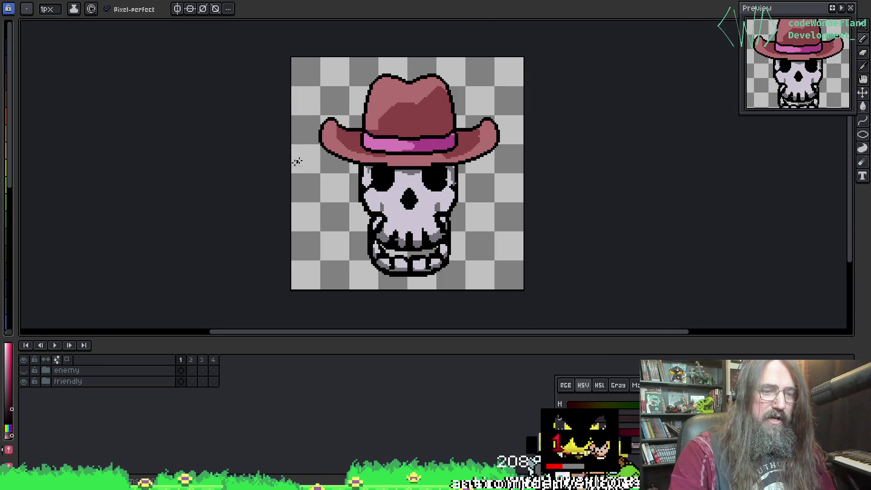
pyautogui.moveTo(295, 159); pyautogui.dragTo(249, 155)
pyautogui.scroll(2, 198, 207)
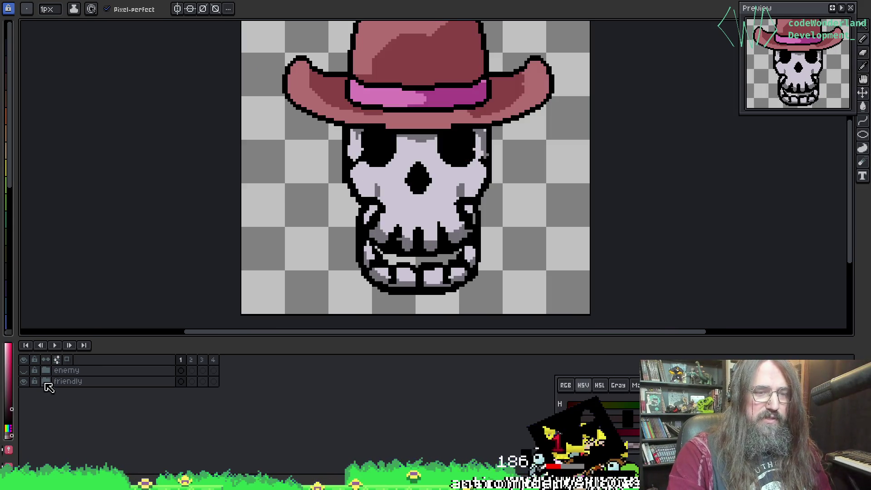
pyautogui.click(45, 381)
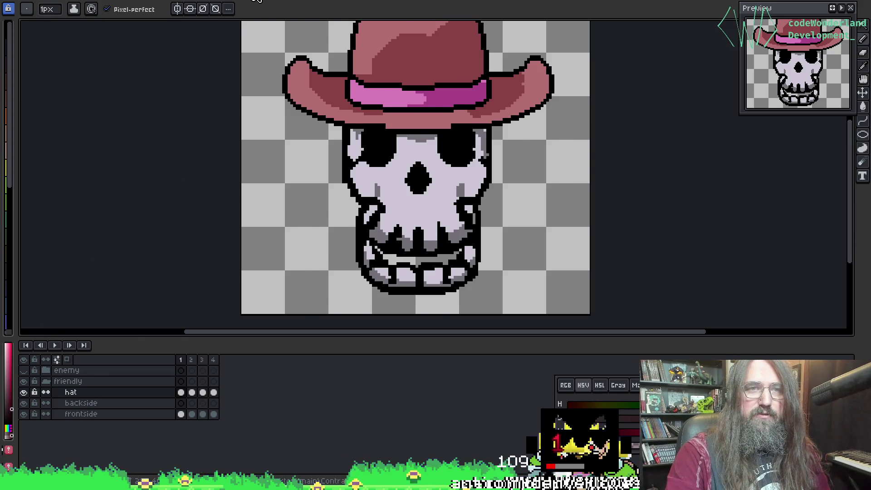
pyautogui.moveTo(256, 1)
pyautogui.mouseDown()
pyautogui.moveTo(131, 117)
pyautogui.moveTo(265, 168)
pyautogui.moveTo(486, 232)
pyautogui.moveTo(557, 206)
pyautogui.moveTo(657, 192)
pyautogui.moveTo(791, 210)
pyautogui.moveTo(839, 207)
pyautogui.mouseUp()
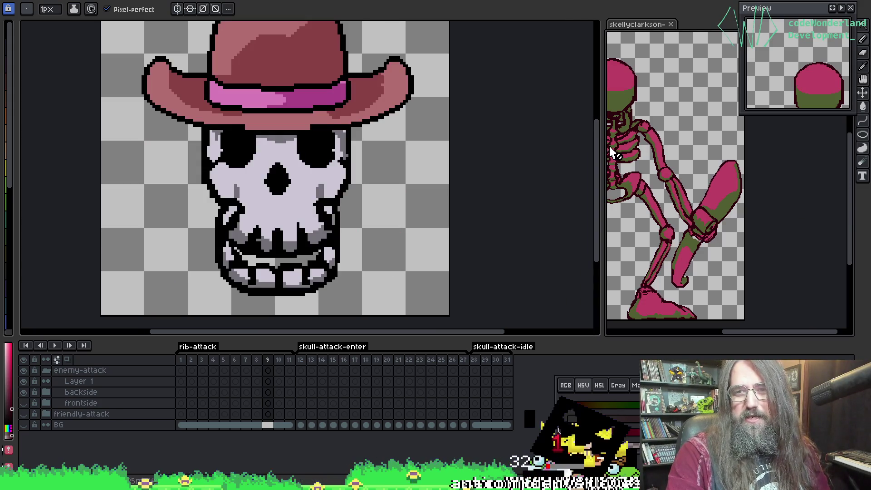
# Resize the split panes and taller canvases so the whole skeleton and skull are visible.
pyautogui.moveTo(602, 145); pyautogui.dragTo(513, 182)
pyautogui.moveTo(650, 186); pyautogui.dragTo(655, 168)
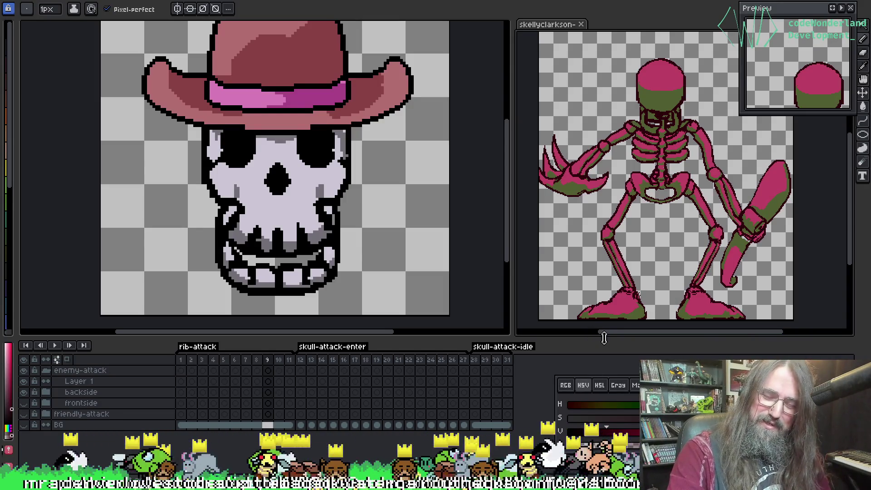
pyautogui.moveTo(603, 337)
pyautogui.mouseDown()
pyautogui.moveTo(586, 344)
pyautogui.moveTo(586, 361)
pyautogui.moveTo(586, 348)
pyautogui.mouseUp()
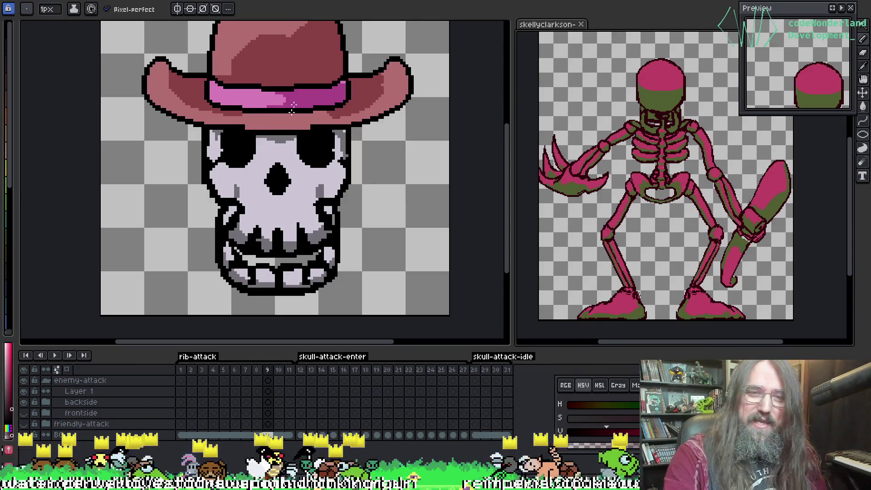
pyautogui.moveTo(290, 111)
pyautogui.mouseDown()
pyautogui.moveTo(232, 174)
pyautogui.moveTo(269, 165)
pyautogui.moveTo(230, 165)
pyautogui.mouseUp()
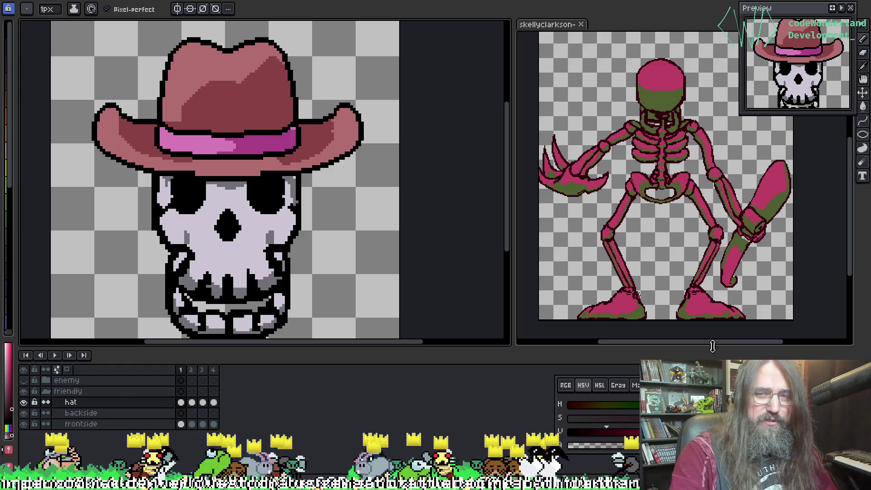
# Hide the skeleton's enemy-attack group, show and expand friendly-attack, and go to frame 1.
pyautogui.click(45, 392)
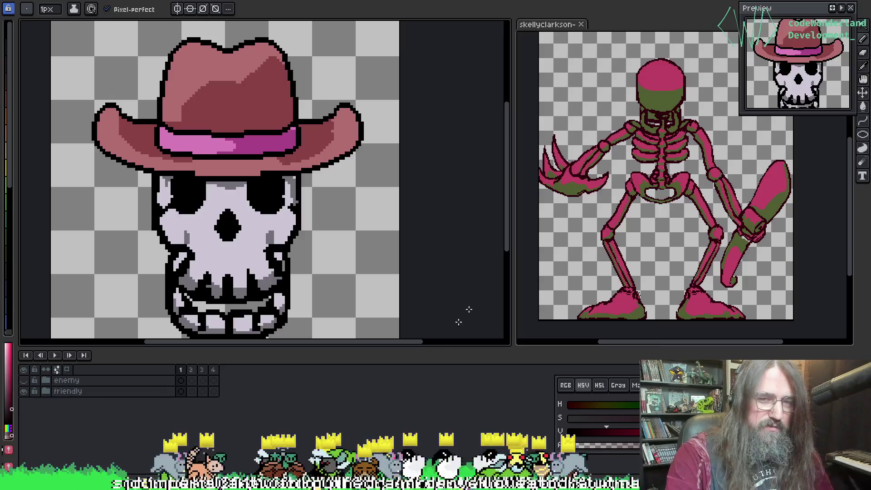
pyautogui.click(590, 226)
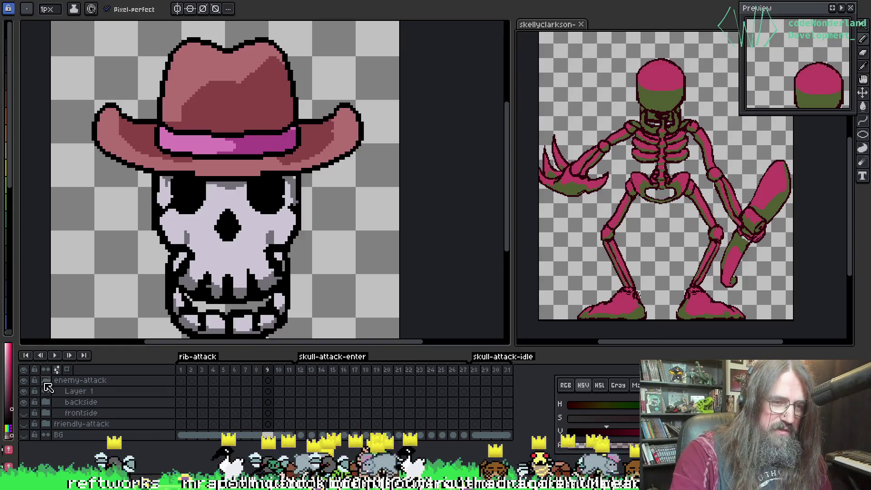
pyautogui.click(45, 381)
pyautogui.click(24, 380)
pyautogui.click(24, 391)
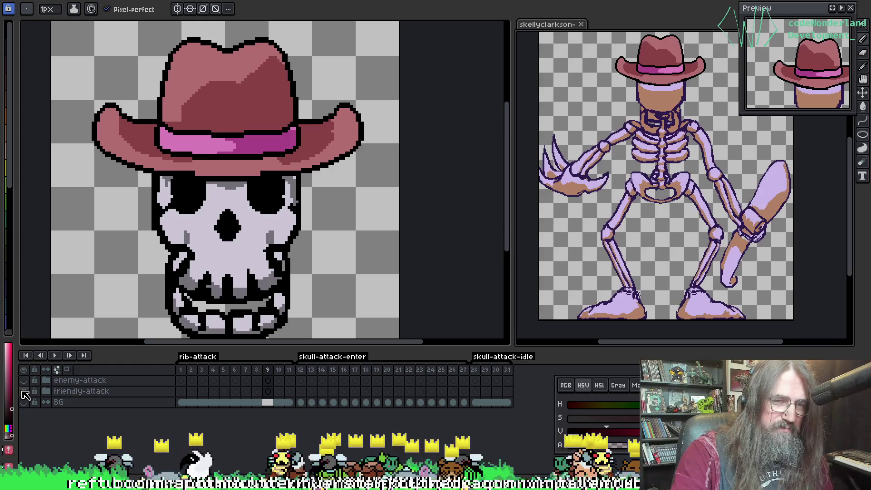
pyautogui.scroll(2, 610, 156)
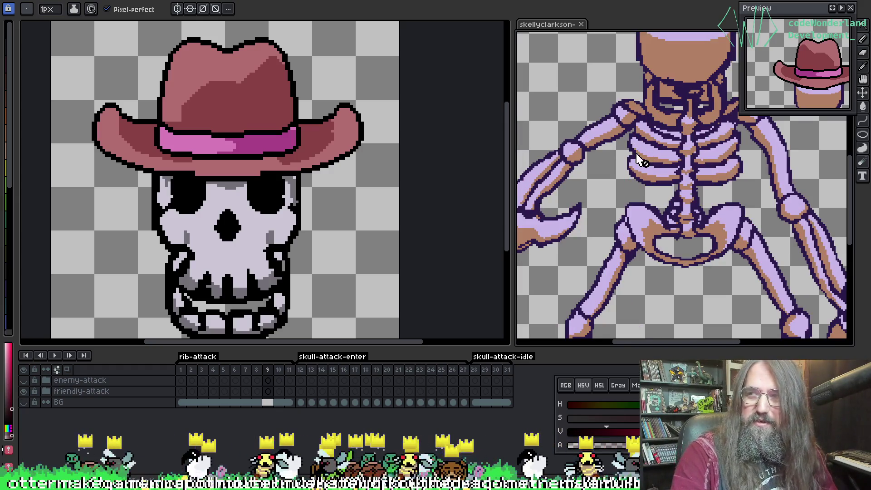
pyautogui.scroll(1, 639, 161)
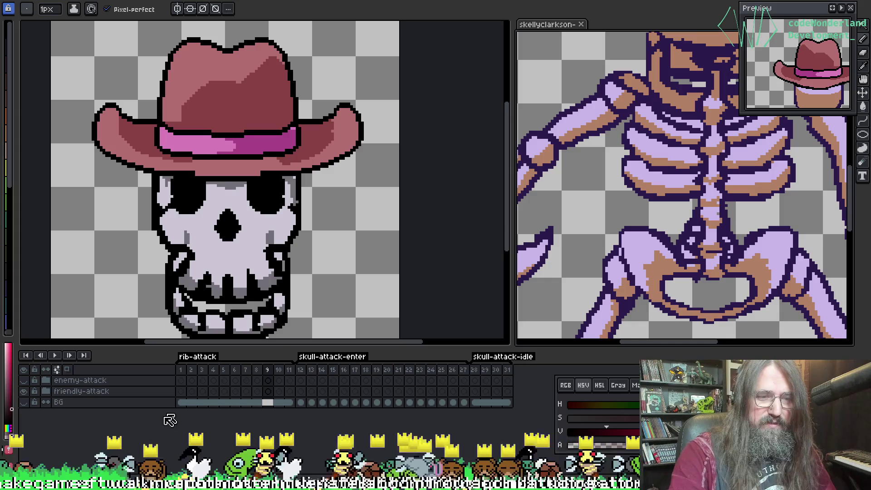
pyautogui.click(46, 391)
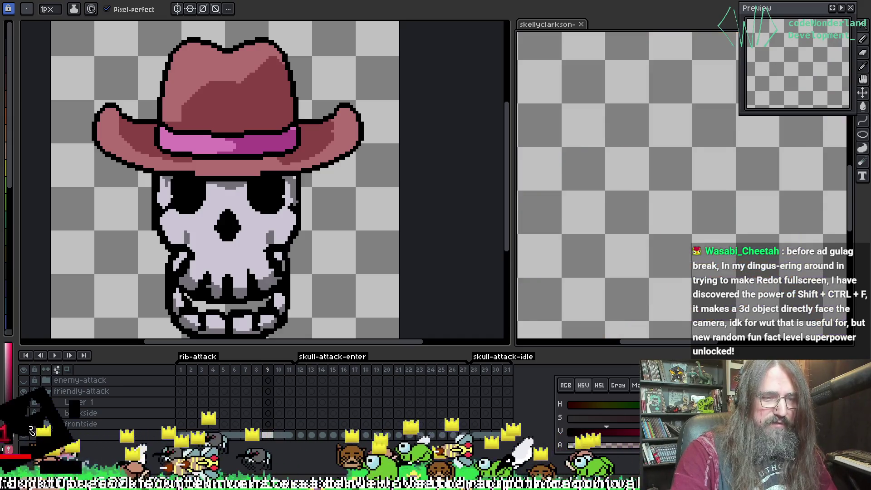
pyautogui.scroll(-1, 136, 453)
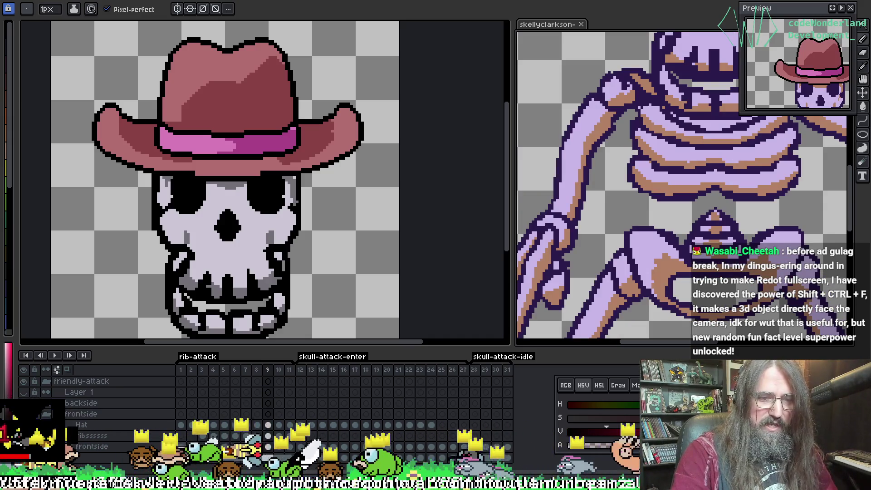
pyautogui.click(181, 447)
# Pick the skull's bone #cbc6d4 and set up replacing it with lavender #c9b7e8 on frontside.
pyautogui.press('o')
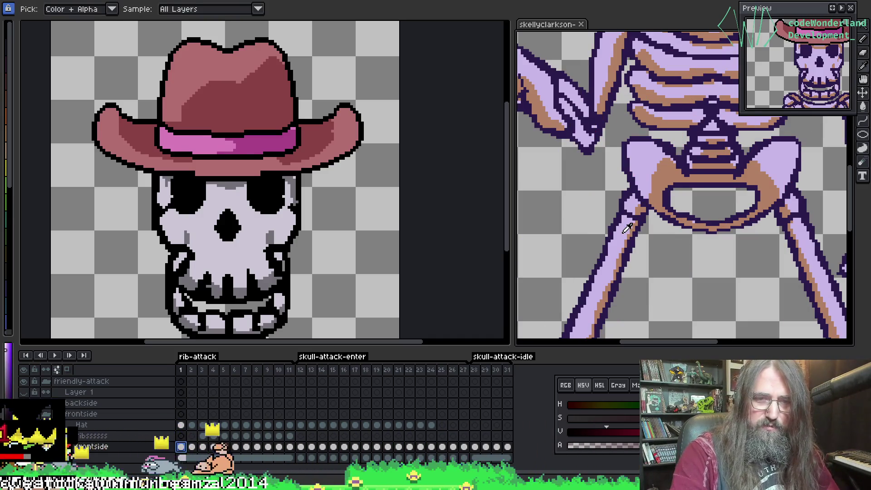
pyautogui.click(255, 241)
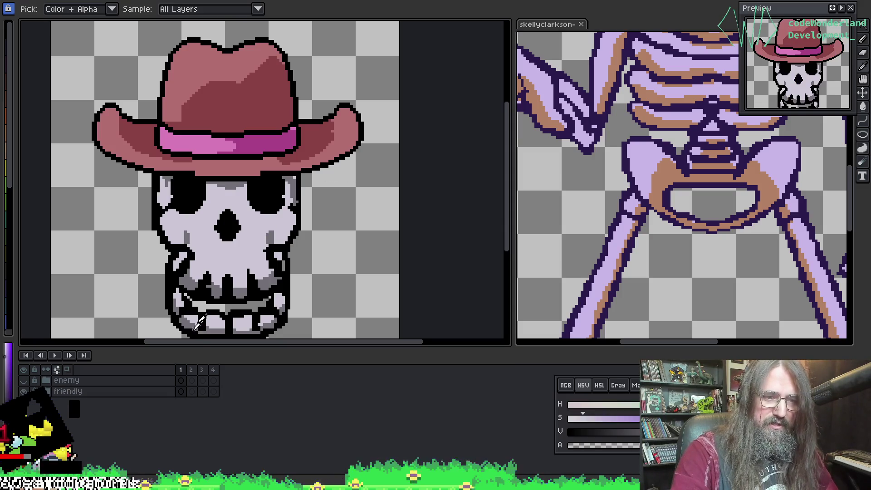
pyautogui.click(46, 391)
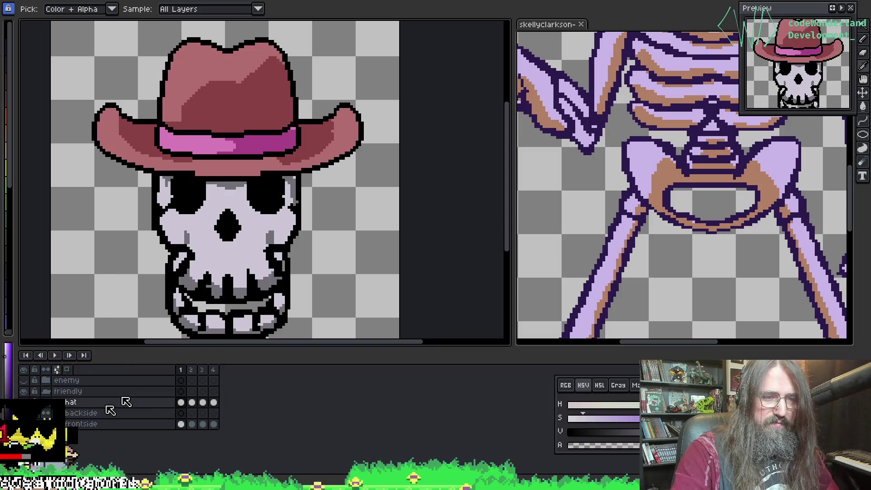
pyautogui.click(152, 423)
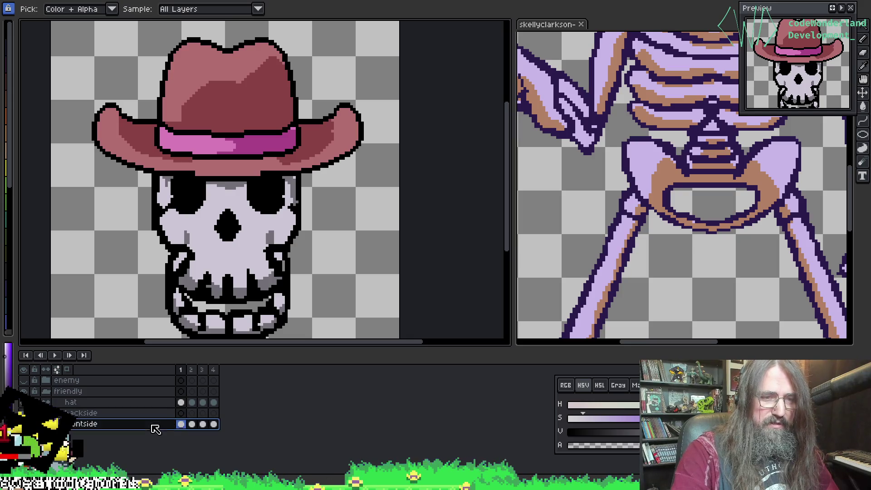
pyautogui.press('b')
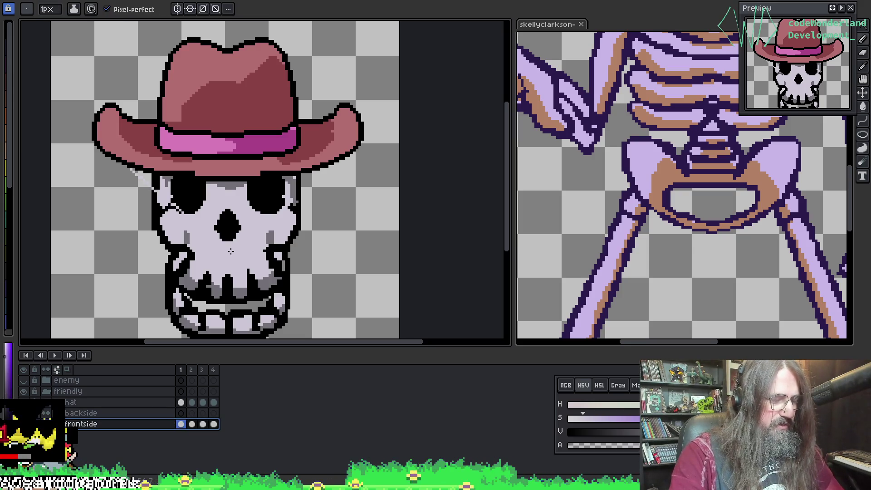
pyautogui.hotkey('shift', 'r')
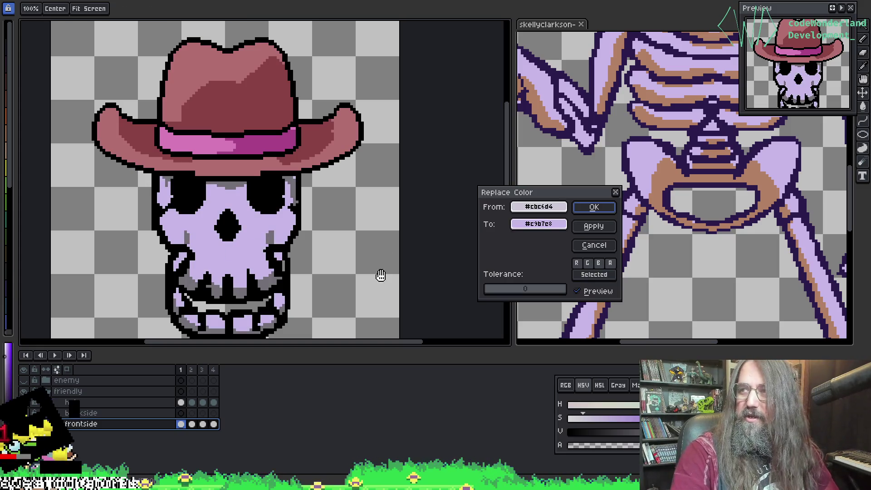
# Apply the #cbc6d4 to #c9b7e8 recolour and shift the skull up in view.
pyautogui.click(594, 208)
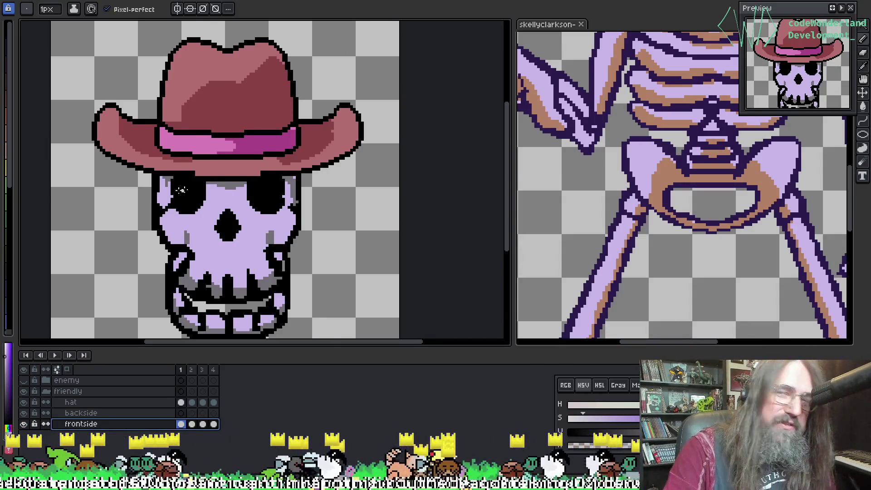
pyautogui.moveTo(181, 189)
pyautogui.mouseDown()
pyautogui.moveTo(186, 127)
pyautogui.moveTo(211, 103)
pyautogui.mouseUp()
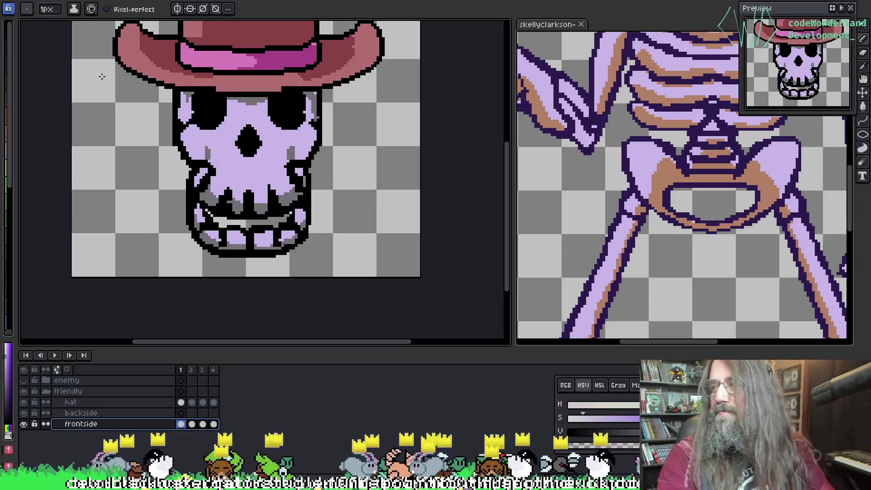
# Bring the whole hat into view and select the skull's frontside layer.
pyautogui.moveTo(248, 111); pyautogui.dragTo(244, 171)
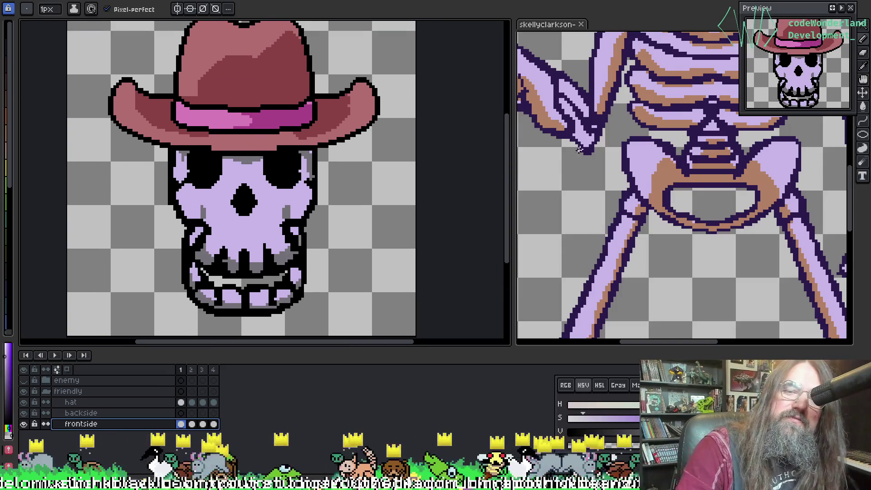
pyautogui.press('i')
pyautogui.click(665, 175)
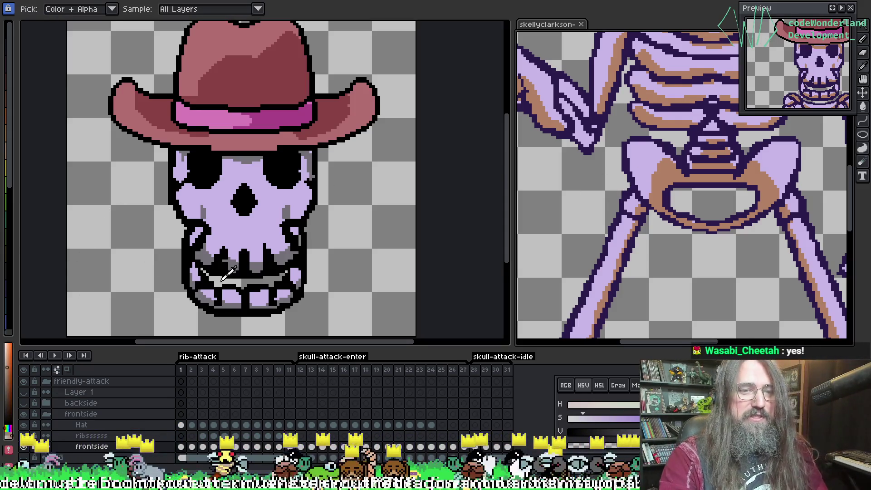
pyautogui.click(258, 259)
pyautogui.press('b')
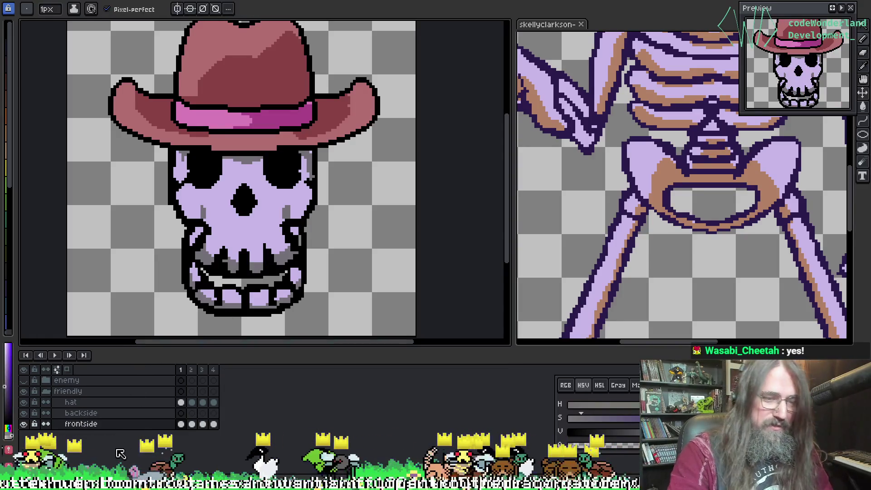
pyautogui.click(131, 425)
pyautogui.press('g')
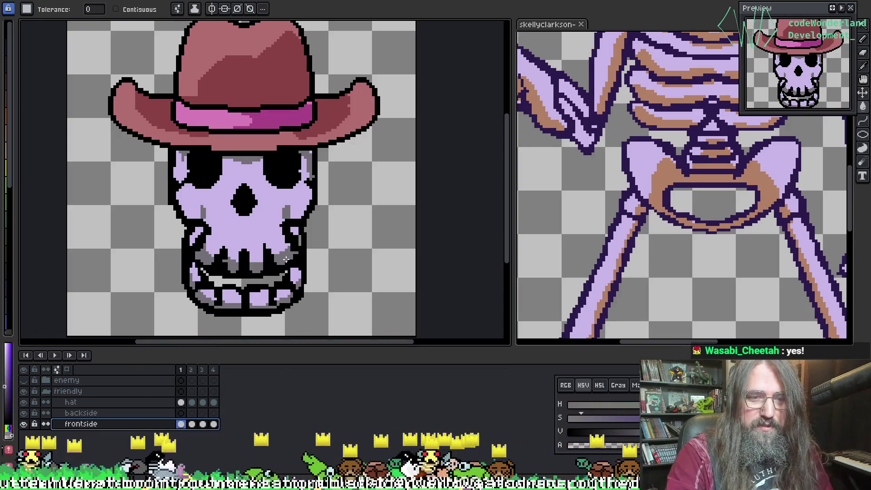
pyautogui.click(286, 259)
# Eyedrop the skeleton's tan bone shading and return to the skull sprite.
pyautogui.keyDown('alt'); pyautogui.click(667, 171); pyautogui.keyUp('alt')
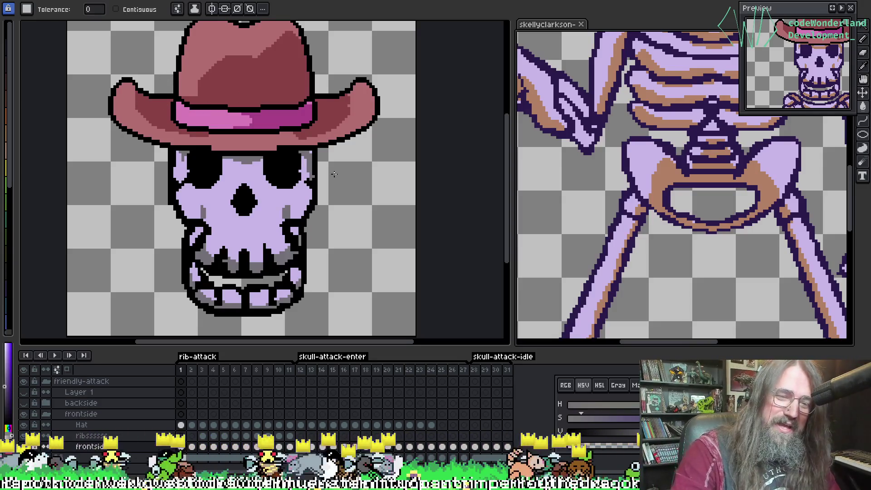
pyautogui.keyDown('alt'); pyautogui.click(675, 174); pyautogui.keyUp('alt')
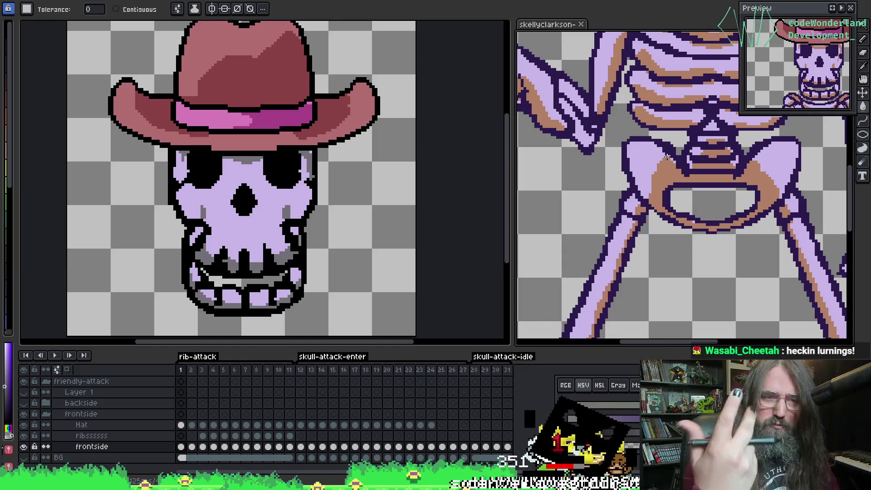
pyautogui.keyDown('alt'); pyautogui.click(665, 170); pyautogui.keyUp('alt')
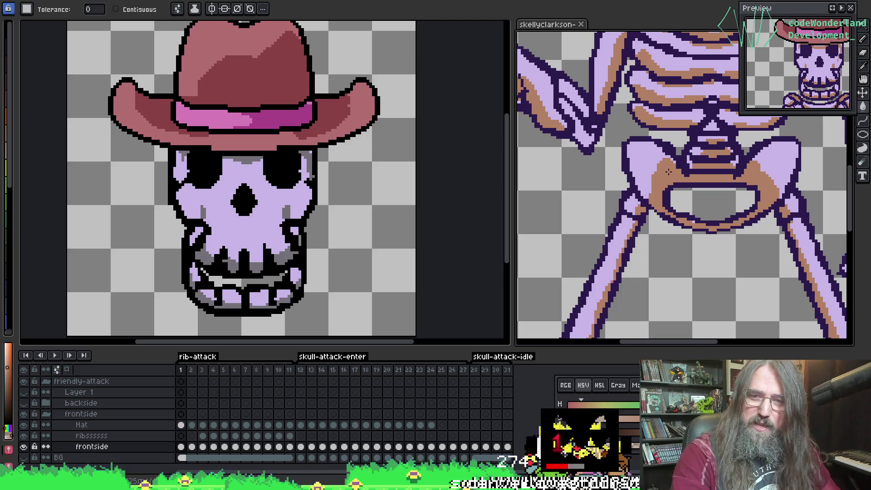
pyautogui.keyDown('alt'); pyautogui.click(666, 170); pyautogui.keyUp('alt')
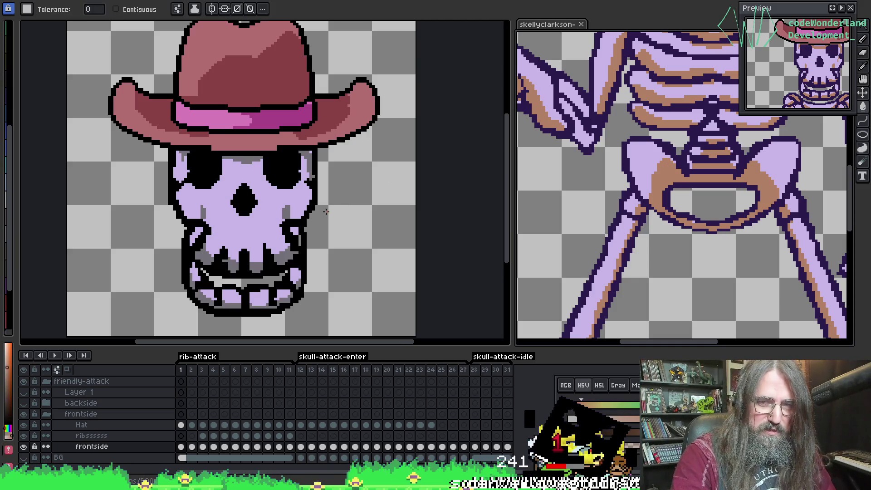
pyautogui.press('i')
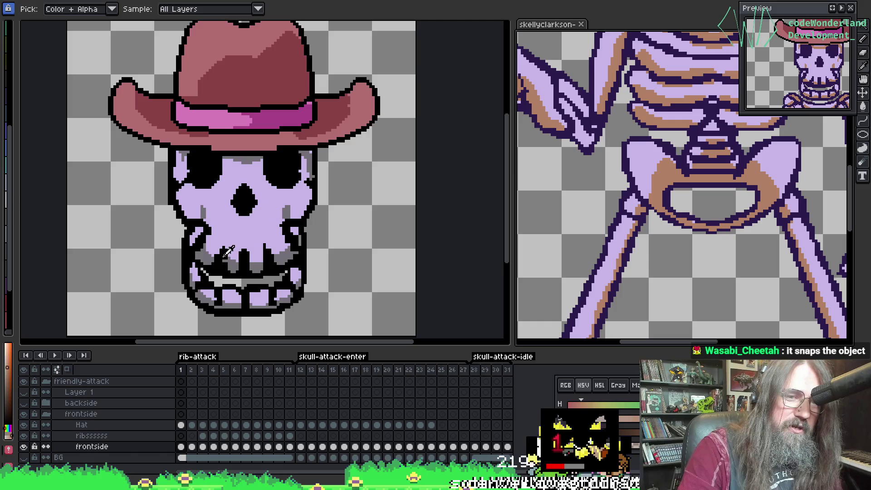
pyautogui.keyDown('alt'); pyautogui.click(268, 262); pyautogui.keyUp('alt')
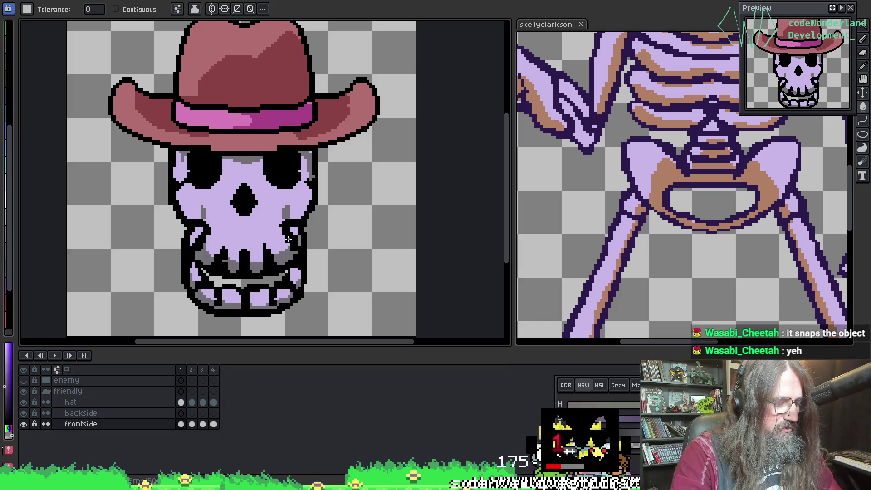
# Replace grey #727677 with tan #b28064 across the skull's frontside cels.
pyautogui.click(107, 424)
pyautogui.hotkey('shift', 'r')
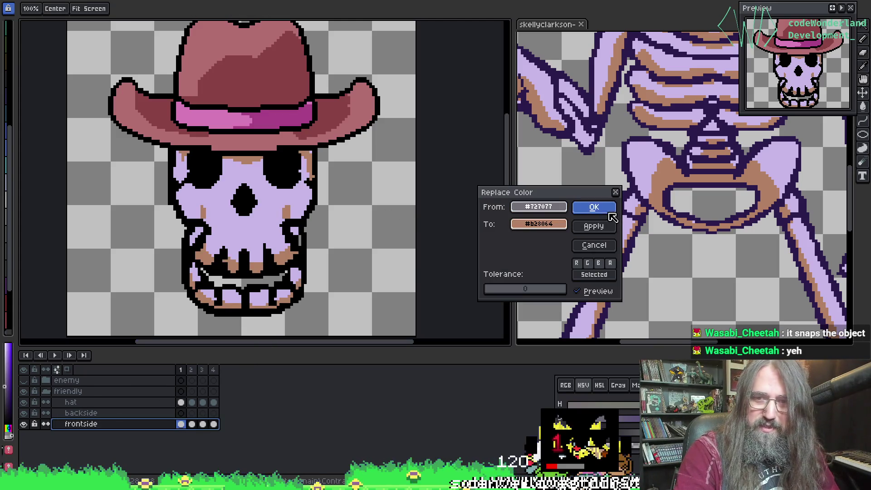
pyautogui.click(589, 208)
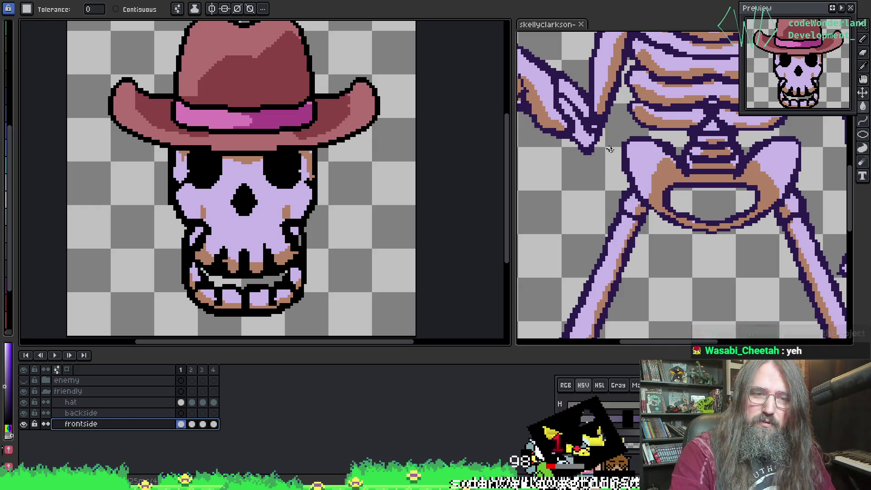
# Check the side-view frame, return to frame 1, and sample a skeleton colour.
pyautogui.click(192, 424)
pyautogui.press('Left')
pyautogui.press('i')
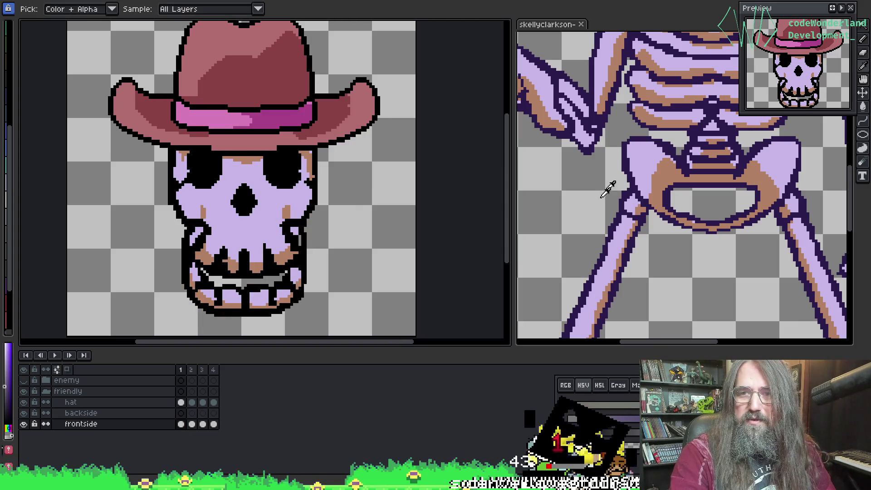
pyautogui.click(631, 161)
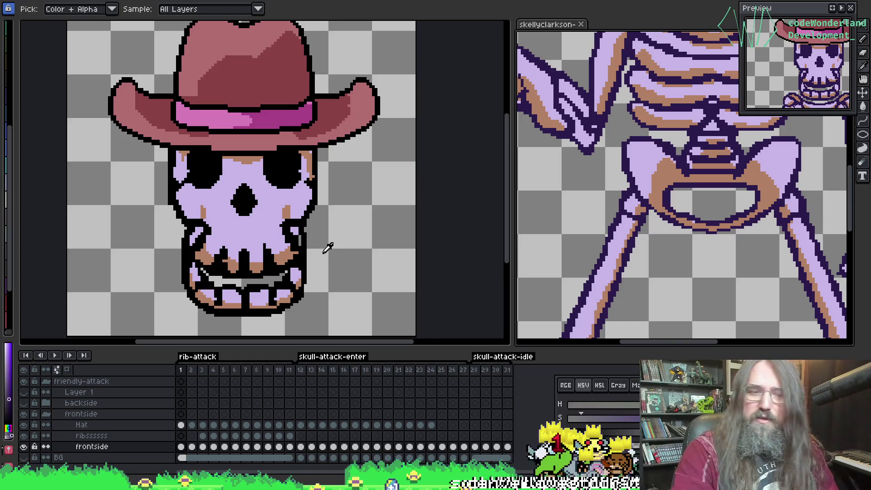
# Sample the skeleton's dark purple #2c1b4d and skull's black, then preview replacing #000000 with it.
pyautogui.click(288, 279)
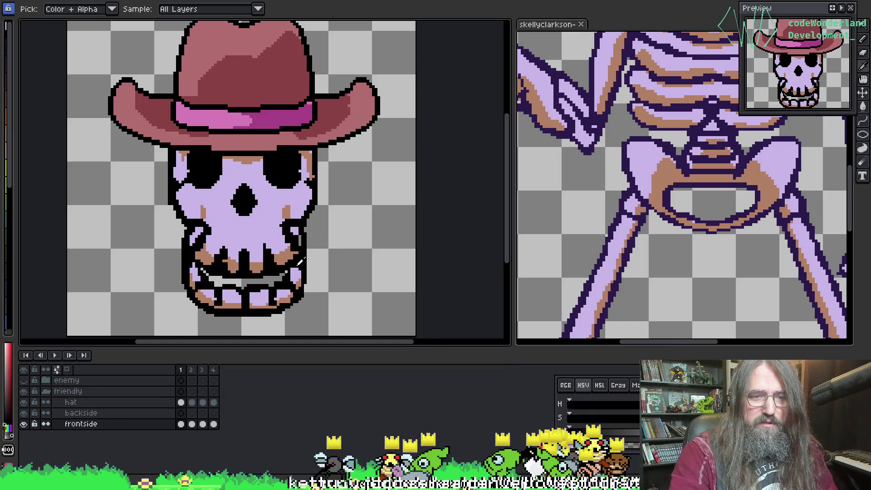
pyautogui.press('g')
pyautogui.press('i')
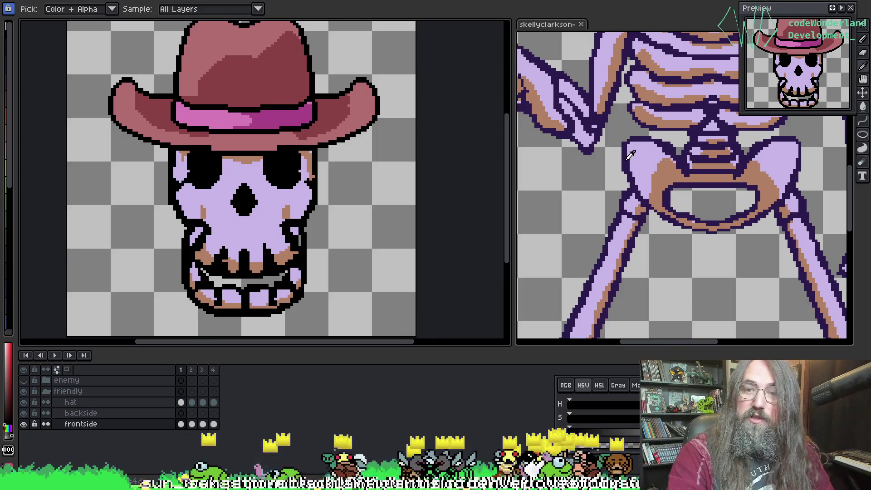
pyautogui.click(630, 154)
pyautogui.press('g')
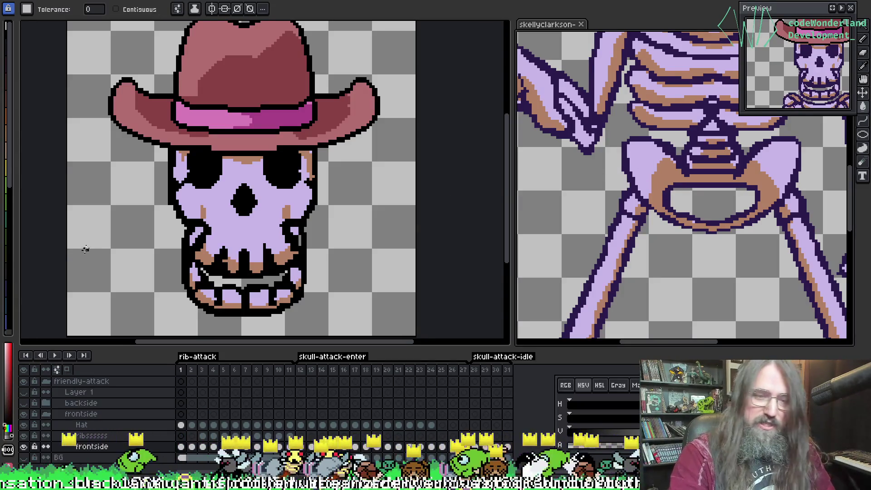
pyautogui.press('i')
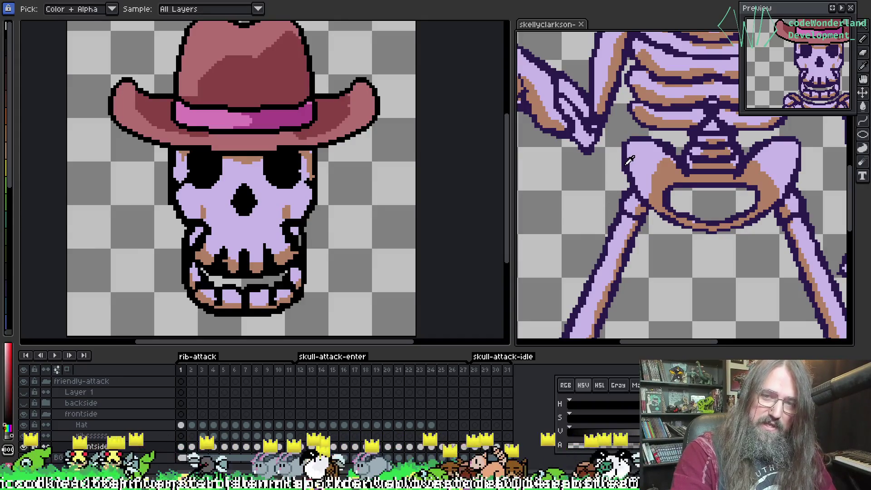
pyautogui.press('g')
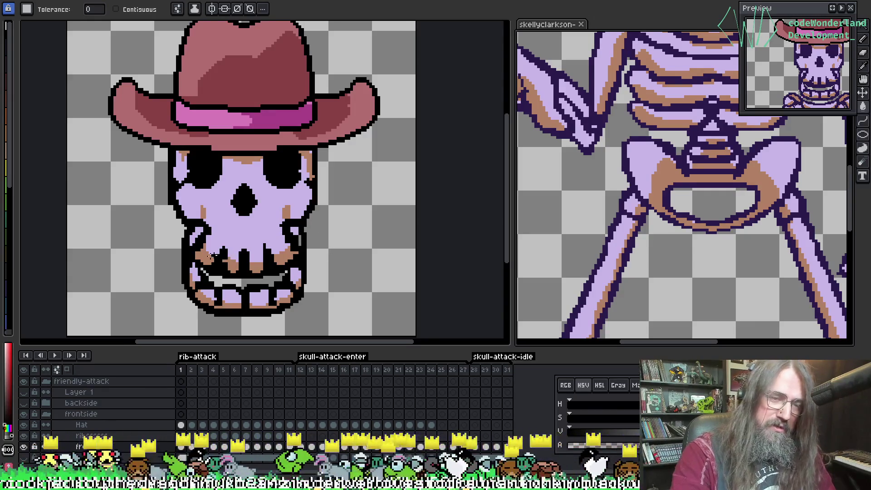
pyautogui.press('i')
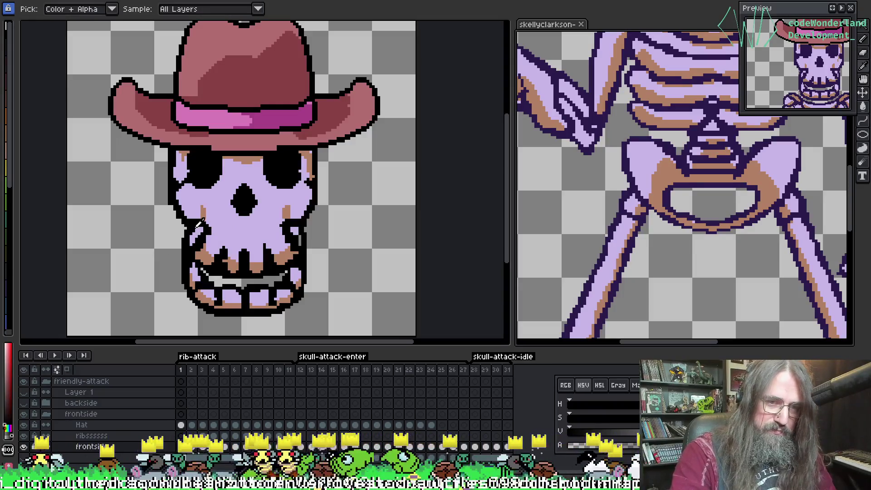
pyautogui.click(204, 240)
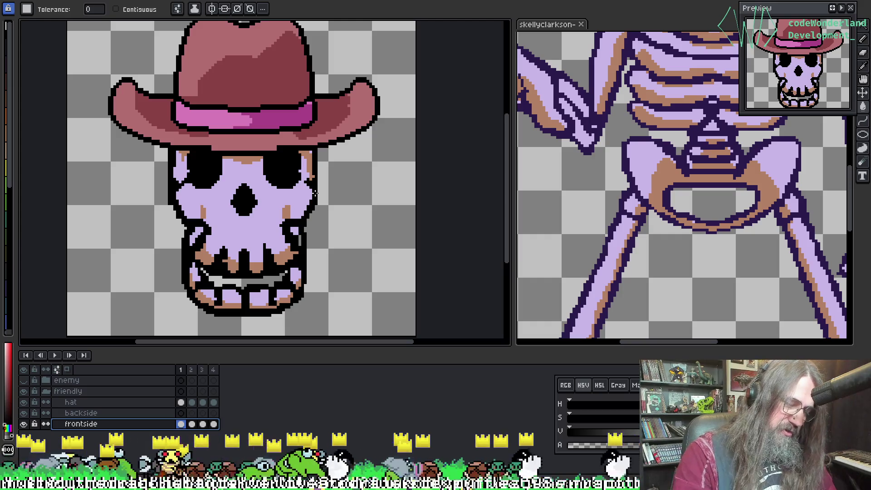
pyautogui.hotkey('shift', 'r')
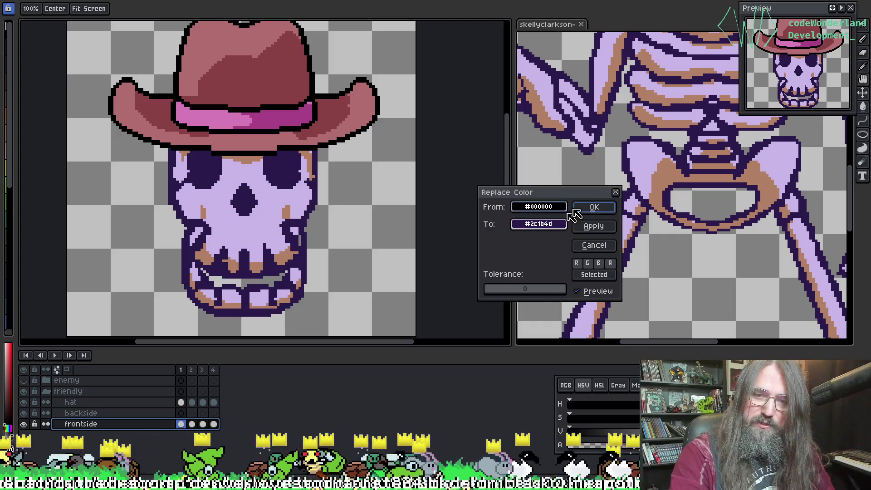
# Apply the #2c1b4d outline recolour and play the skull animation.
pyautogui.click(594, 207)
pyautogui.moveTo(273, 227)
pyautogui.mouseDown()
pyautogui.moveTo(281, 220)
pyautogui.moveTo(301, 230)
pyautogui.moveTo(257, 245)
pyautogui.mouseUp()
pyautogui.press('Return')
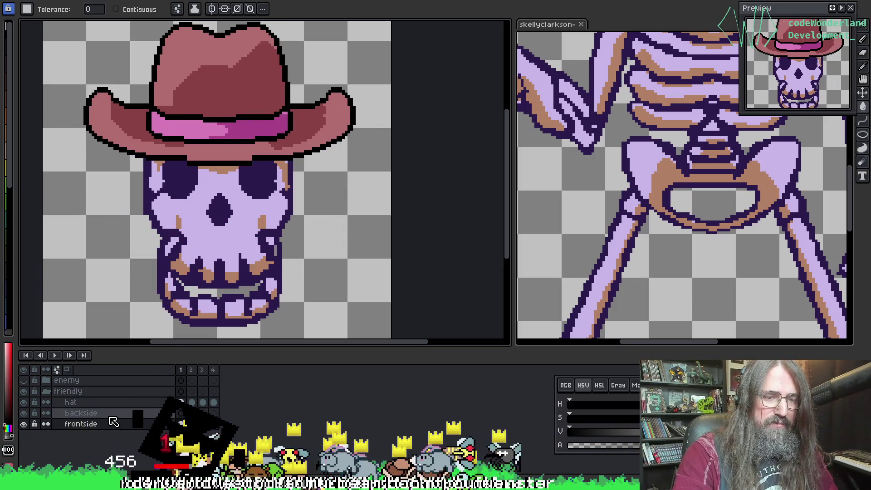
# Hide the friendly skull, show and expand the enemy group, and play its animation.
pyautogui.click(71, 414)
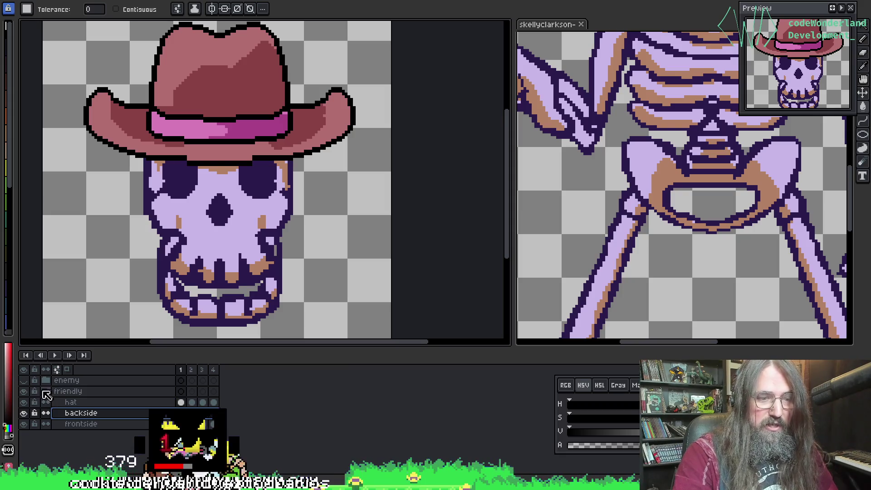
pyautogui.click(46, 391)
pyautogui.click(23, 382)
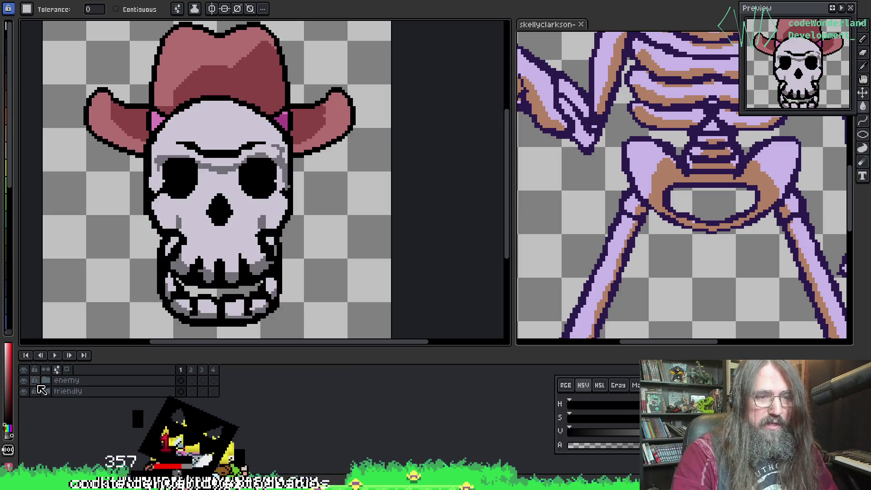
pyautogui.click(24, 391)
pyautogui.click(24, 391)
pyautogui.click(23, 391)
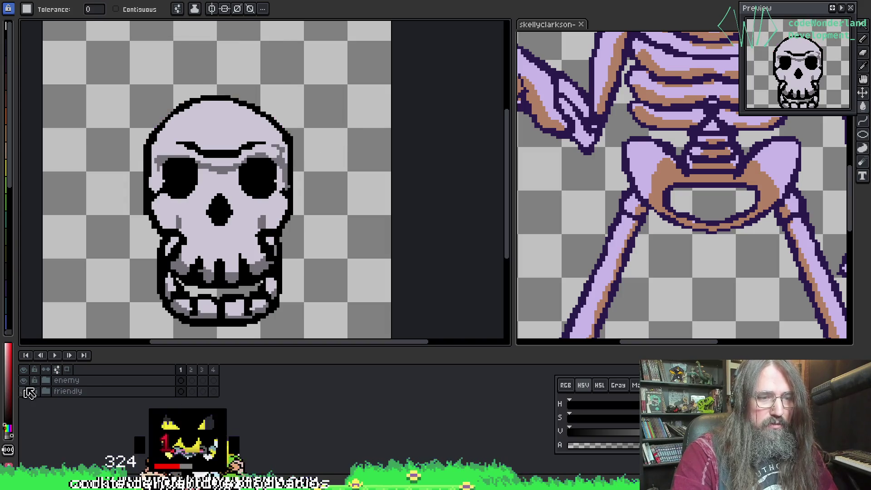
pyautogui.click(46, 380)
pyautogui.click(46, 380)
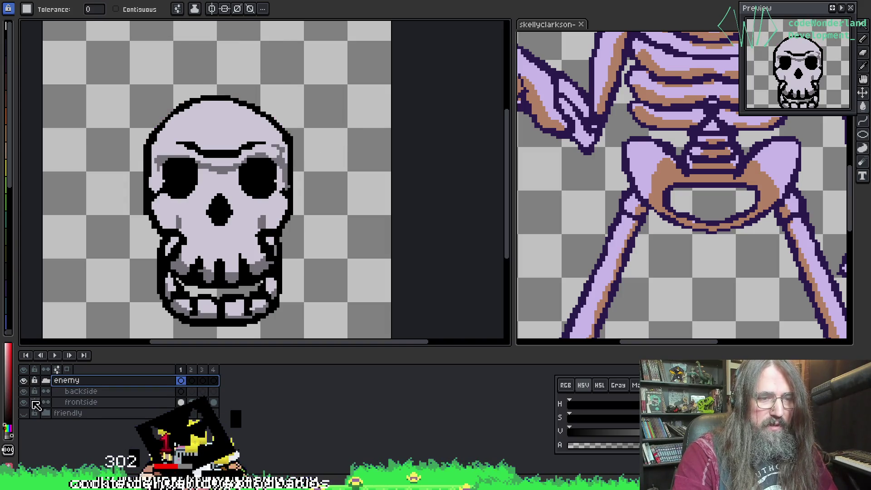
pyautogui.click(66, 393)
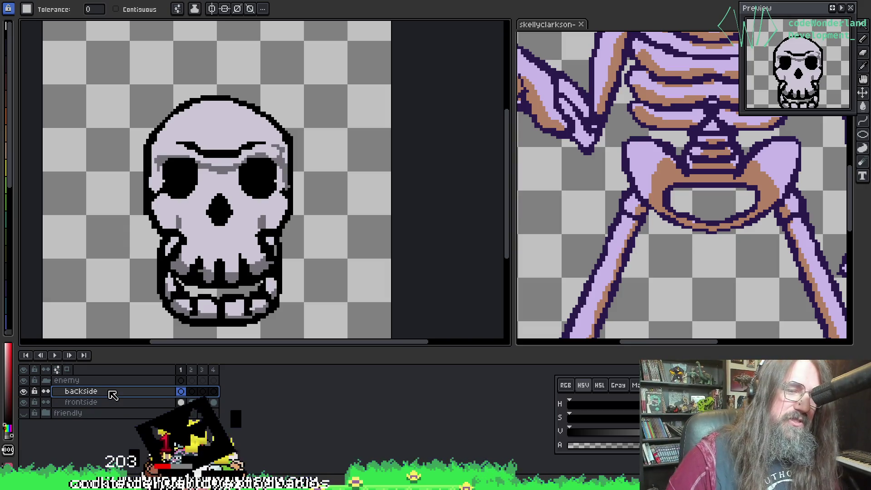
pyautogui.click(91, 402)
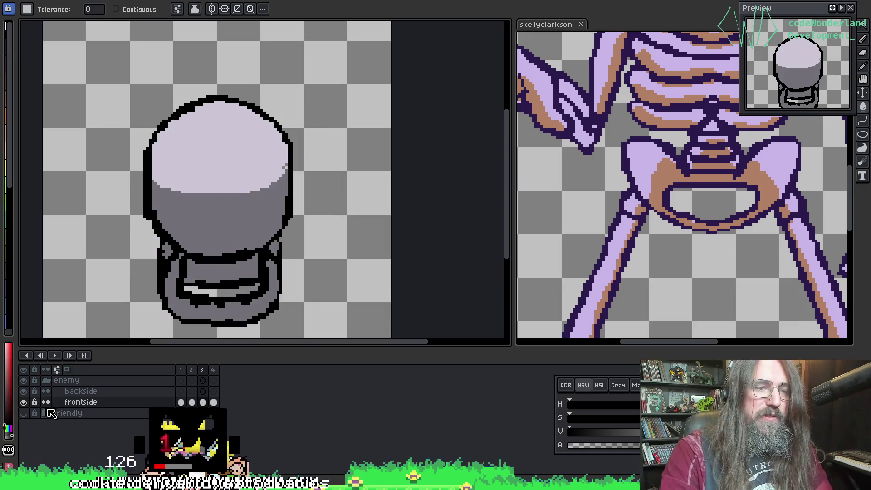
pyautogui.press('Return')
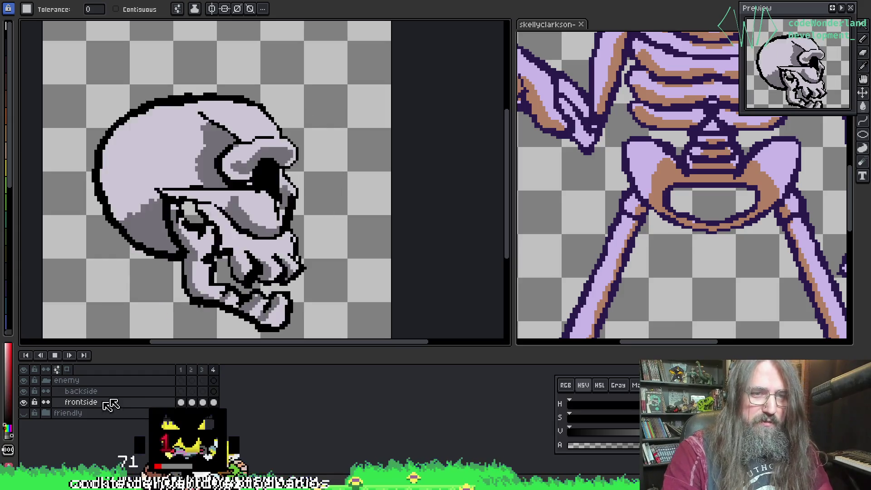
# Stop on the side view, hide the enemy skull, and show the hatted friendly skull.
pyautogui.moveTo(265, 230)
pyautogui.mouseDown()
pyautogui.moveTo(247, 248)
pyautogui.moveTo(254, 227)
pyautogui.moveTo(408, 172)
pyautogui.moveTo(319, 213)
pyautogui.mouseUp()
pyautogui.press('Return')
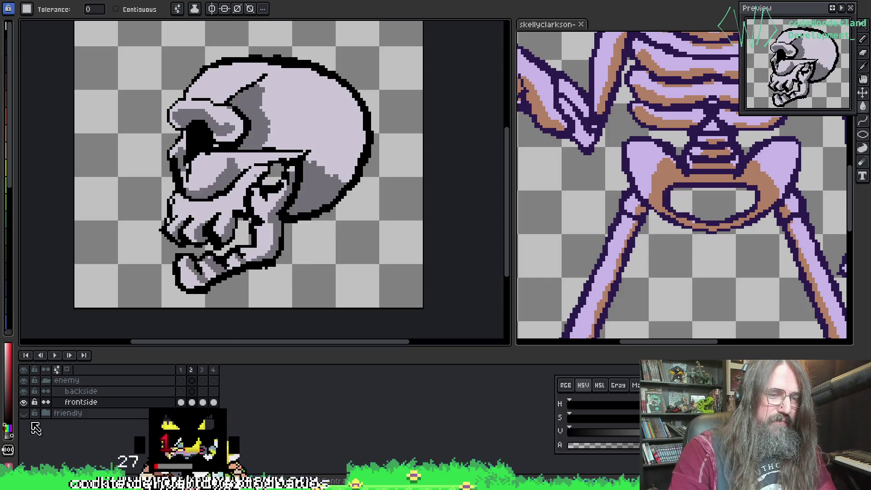
pyautogui.click(40, 381)
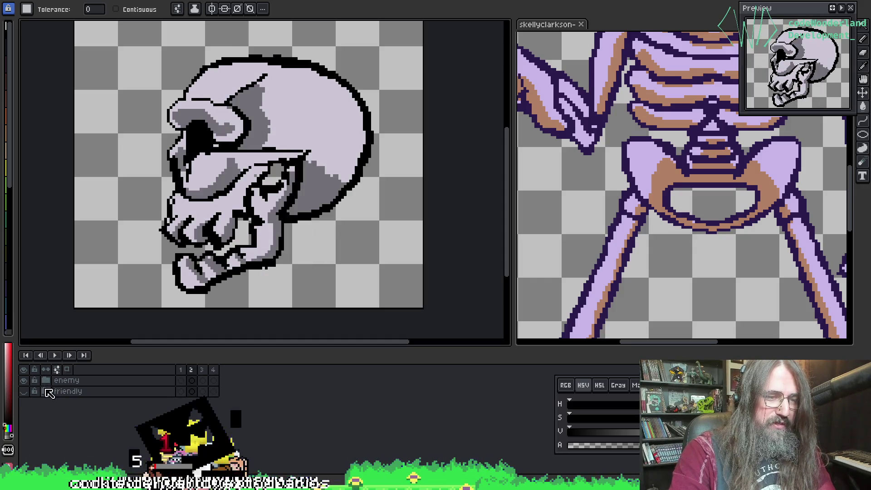
pyautogui.click(24, 380)
pyautogui.click(24, 391)
# Merge the friendly skull's backside layer down into its frontside with Ctrl+E.
pyautogui.click(40, 391)
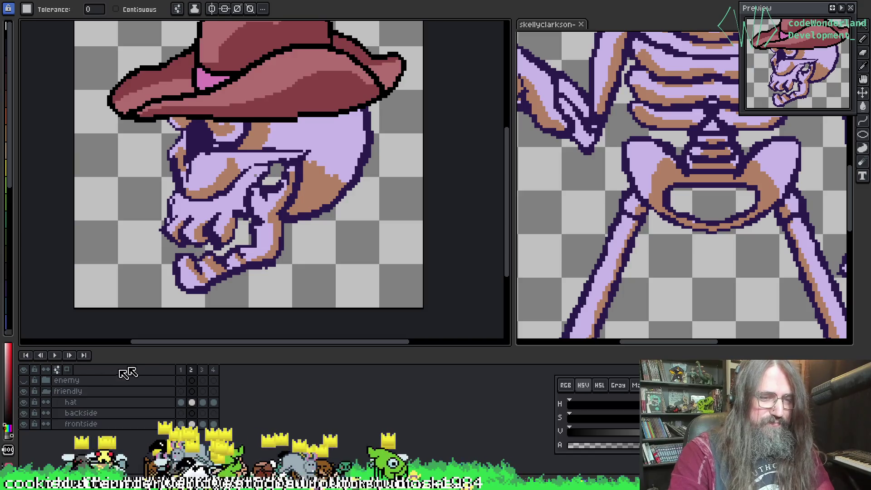
pyautogui.moveTo(233, 59); pyautogui.dragTo(249, 120)
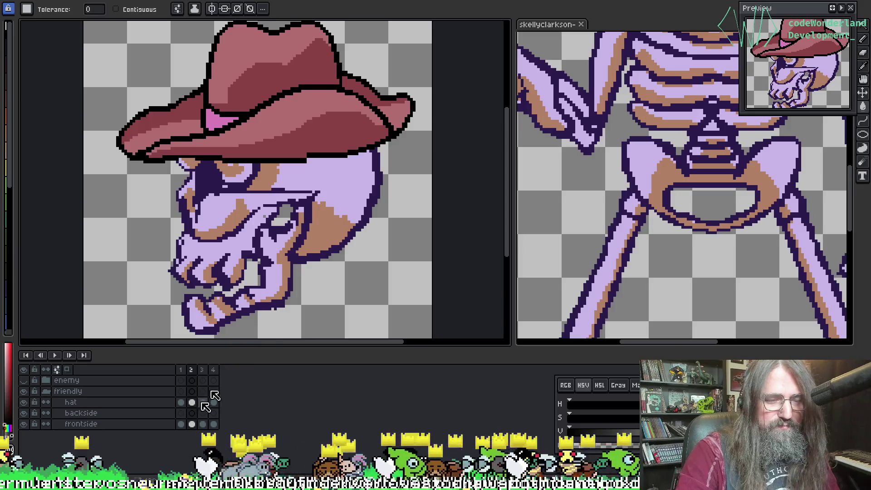
pyautogui.moveTo(311, 170); pyautogui.dragTo(290, 166)
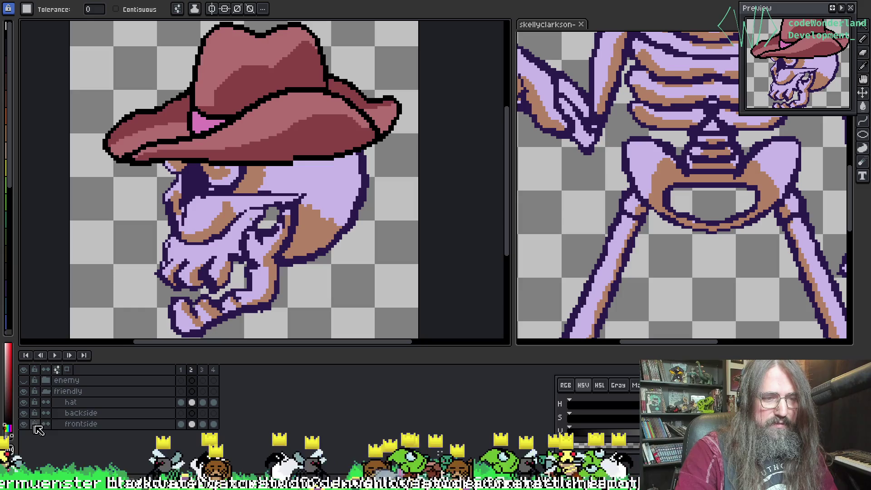
pyautogui.click(72, 414)
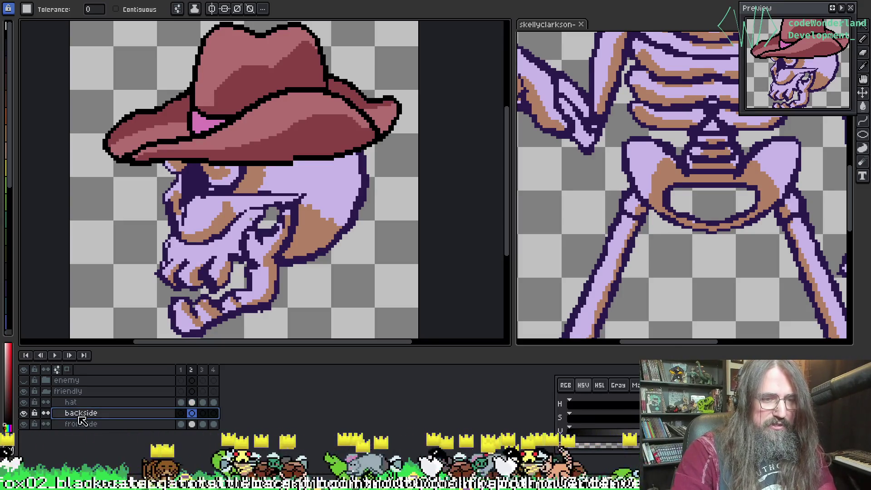
pyautogui.hotkey('ctrl', 'e')
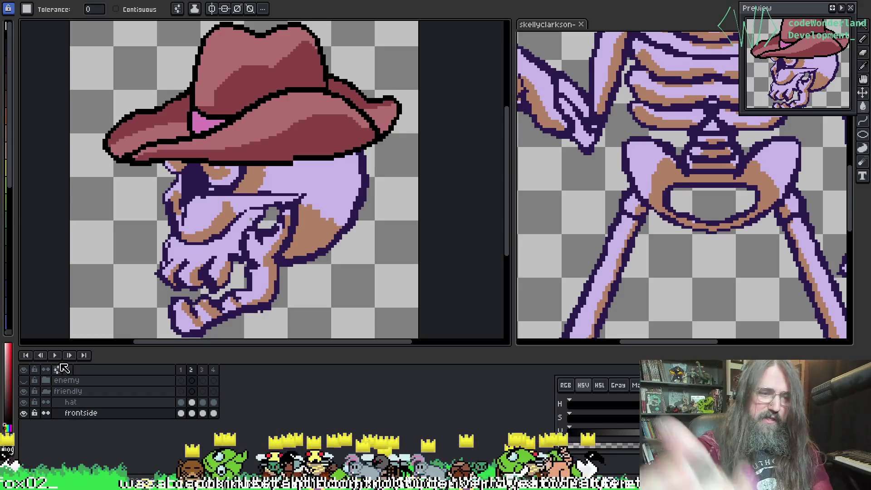
# Merge the enemy skull's backside into its frontside, compare variants, then activate the skeleton sprite.
pyautogui.click(71, 403)
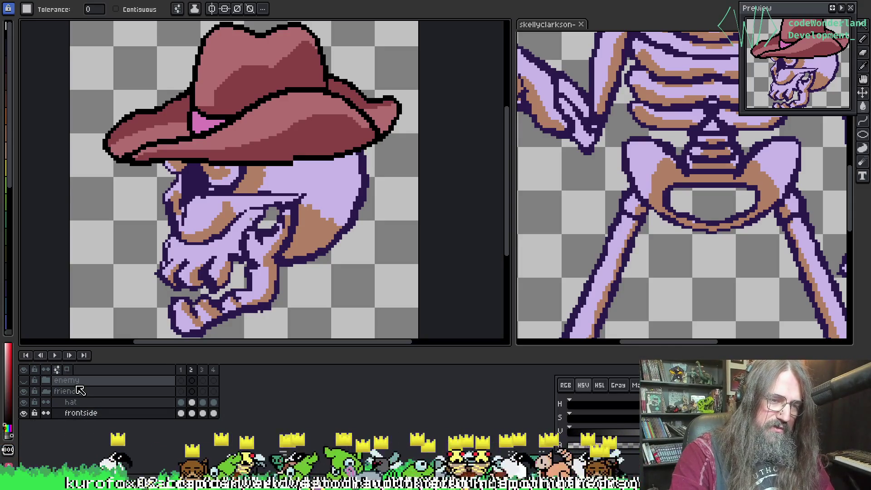
pyautogui.click(46, 381)
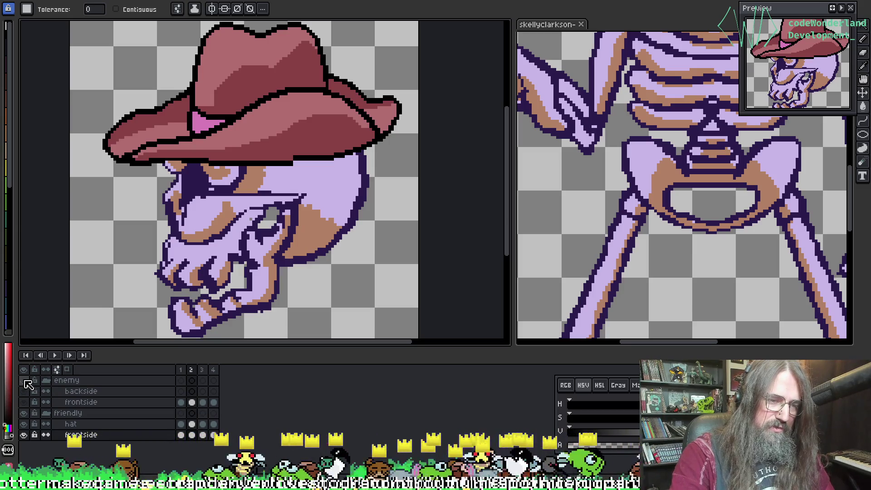
pyautogui.click(81, 391)
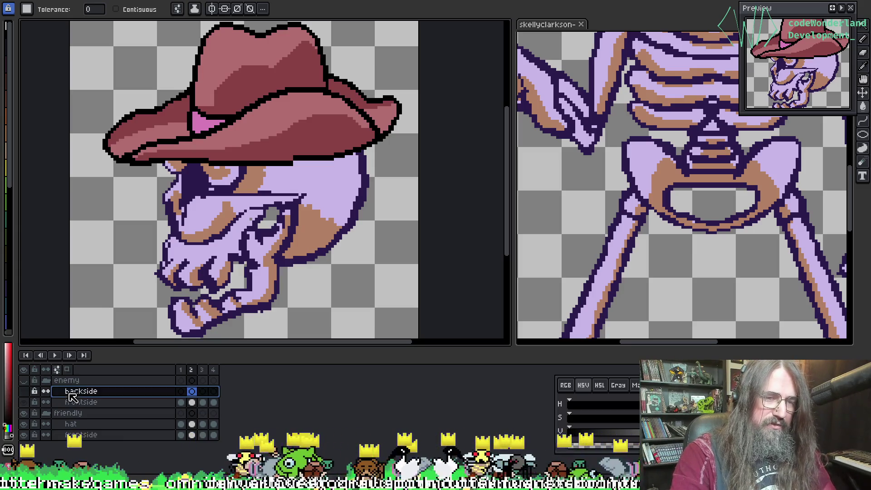
pyautogui.press('Delete')
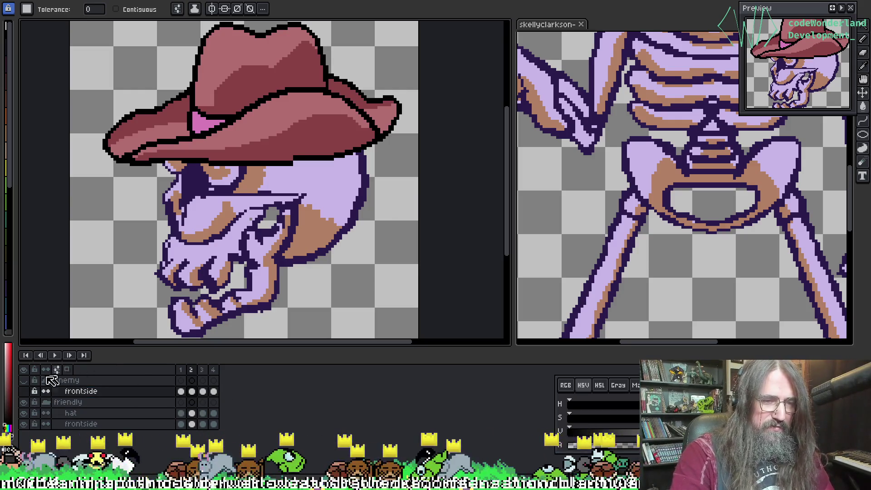
pyautogui.click(24, 381)
pyautogui.click(25, 381)
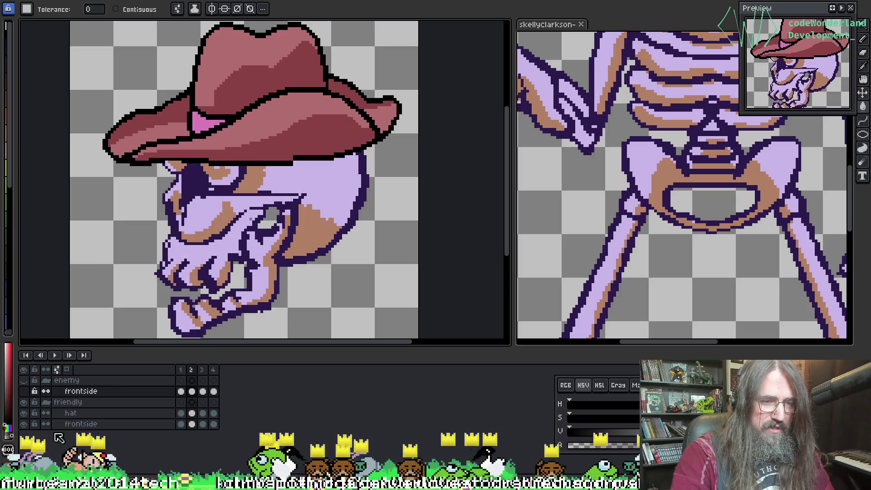
pyautogui.click(79, 423)
pyautogui.click(136, 390)
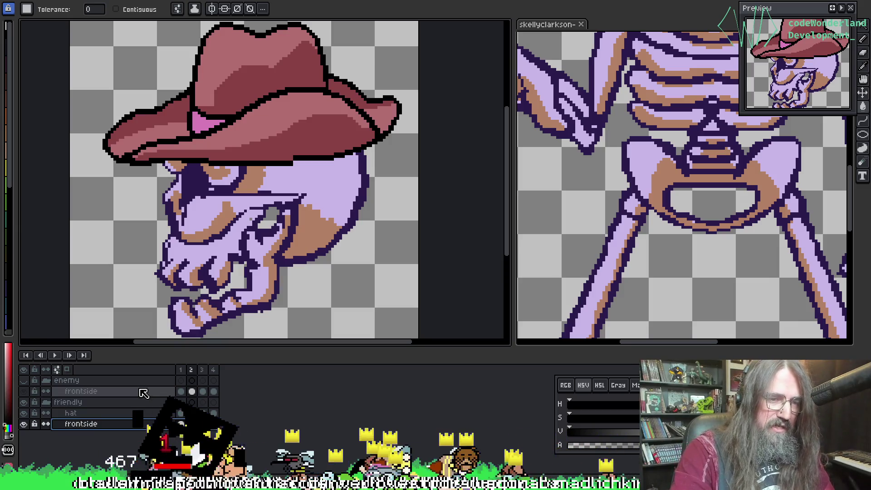
pyautogui.click(603, 248)
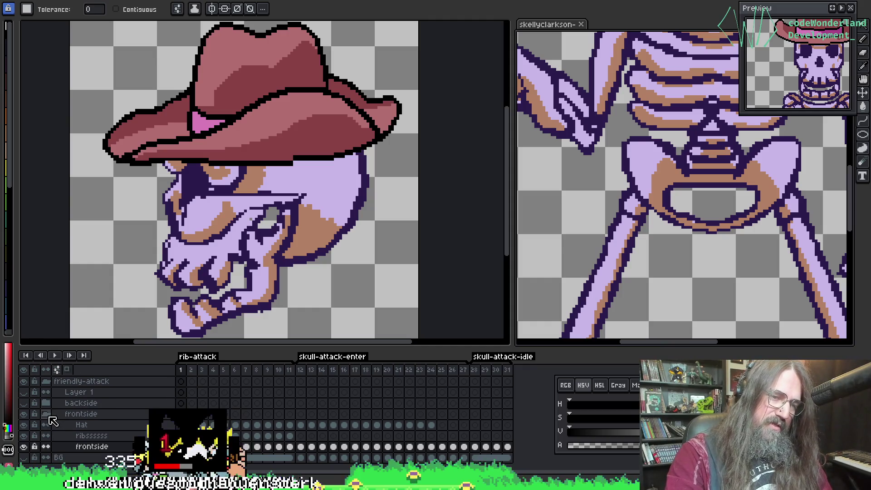
# Hide friendly-attack to reveal the pink-and-green enemy skeleton and eyedrop its pink.
pyautogui.click(47, 415)
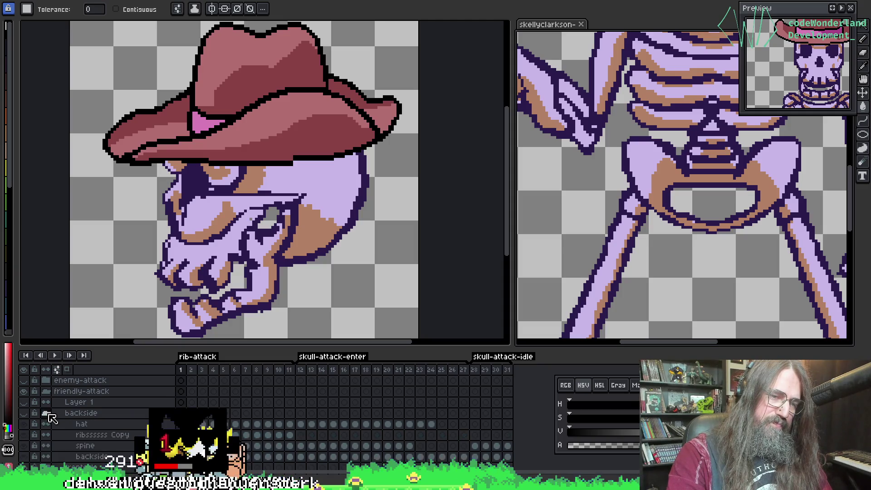
pyautogui.click(48, 424)
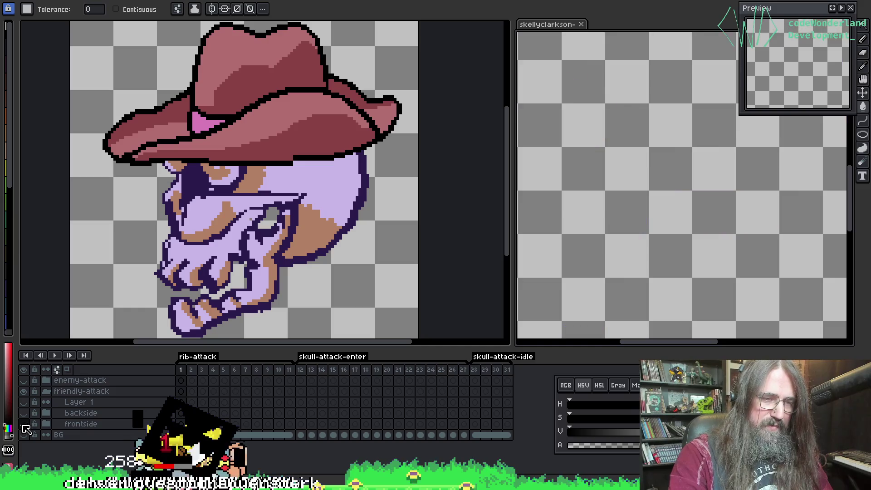
pyautogui.click(24, 391)
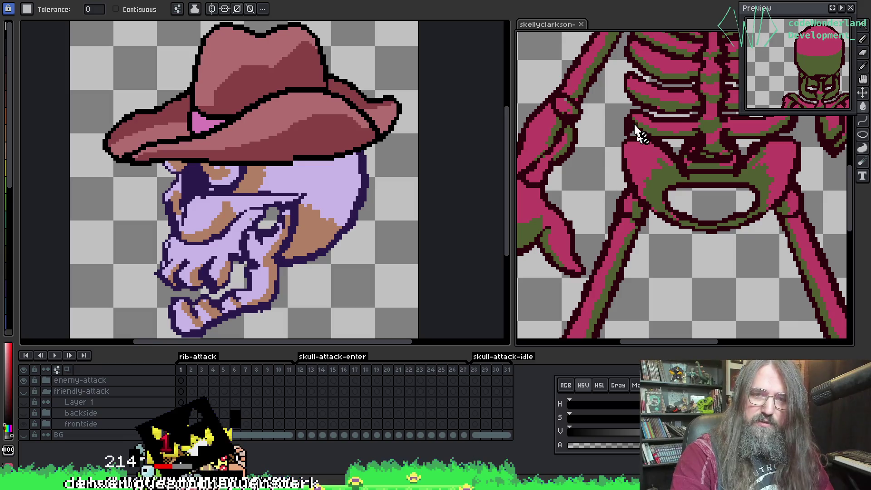
pyautogui.press('i')
pyautogui.click(640, 154)
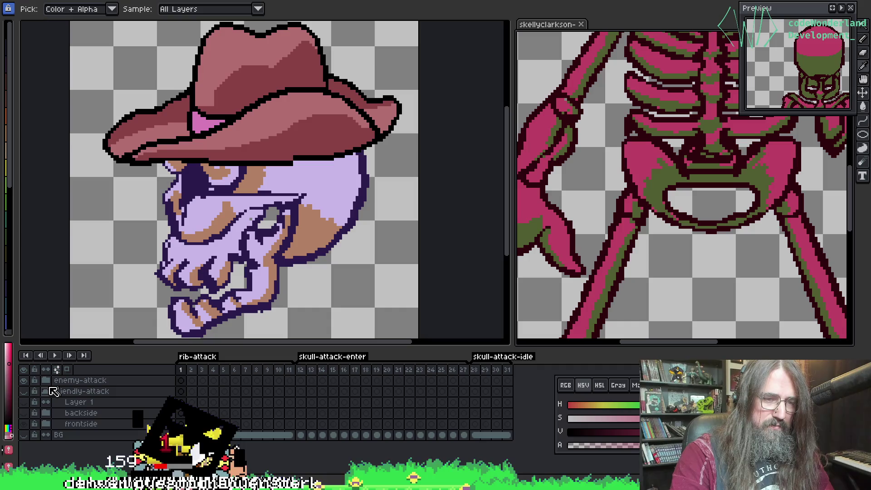
# Collapse the skeleton's groups, then hide the friendly cowboy skull group in the skull sprite.
pyautogui.click(46, 391)
pyautogui.click(46, 380)
pyautogui.press('w')
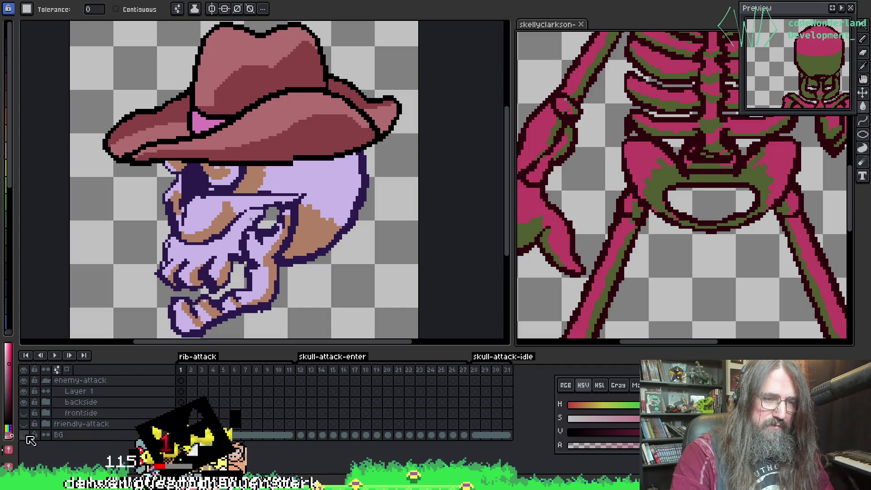
pyautogui.click(86, 257)
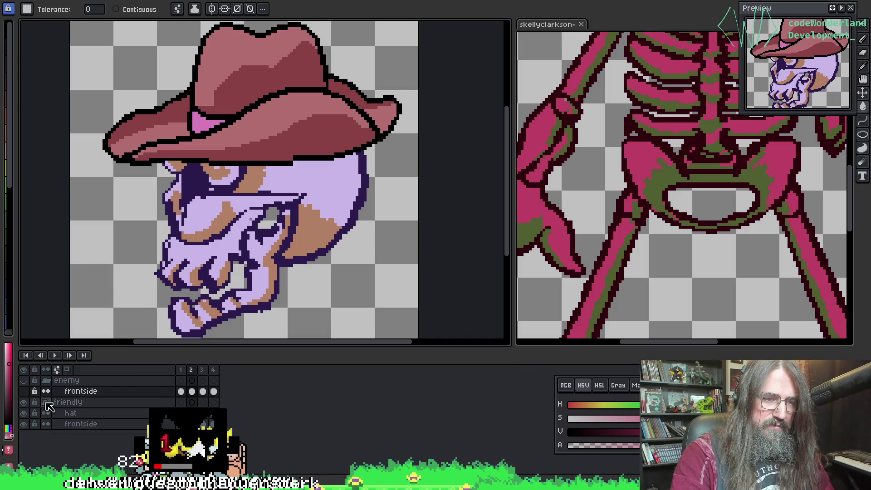
pyautogui.click(25, 402)
# Show the enemy skull's frontside layer and replace its pale lavender with the skeleton's pink.
pyautogui.click(24, 380)
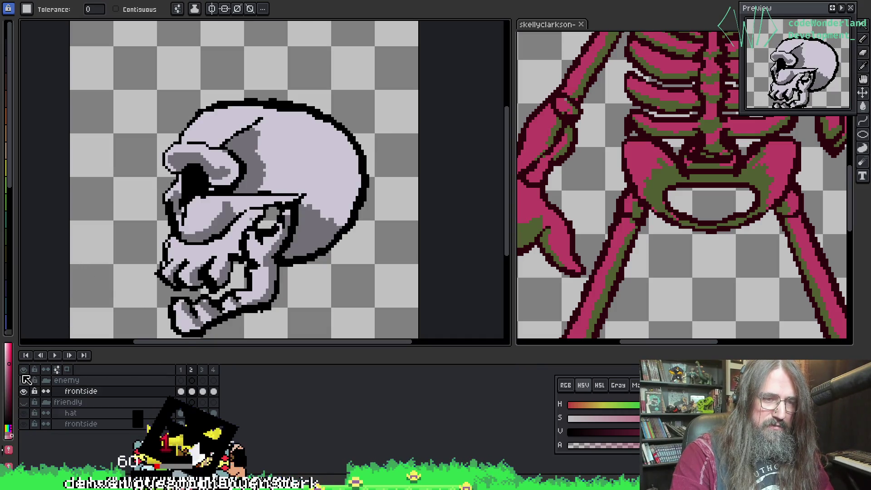
pyautogui.click(82, 391)
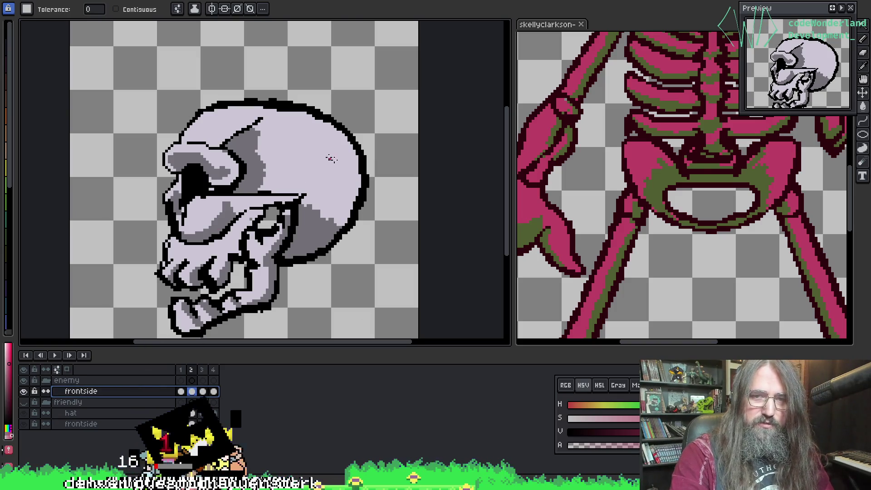
pyautogui.press('i')
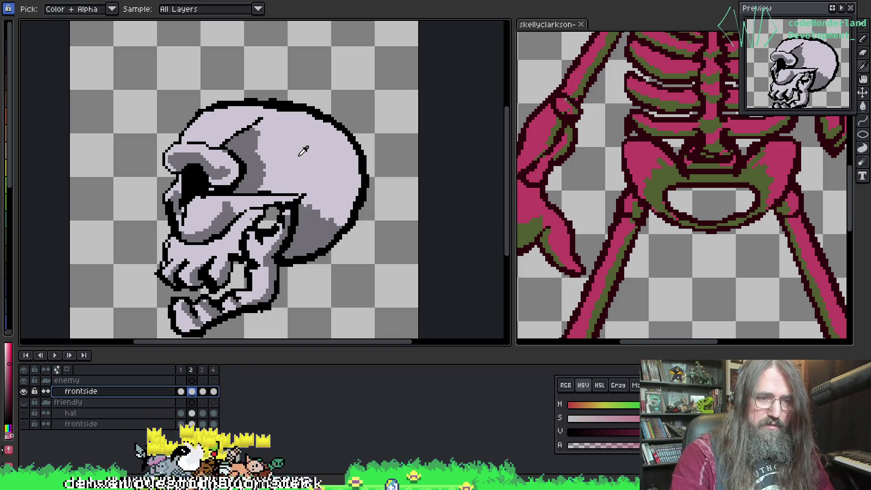
pyautogui.keyDown('alt'); pyautogui.click(299, 156); pyautogui.keyUp('alt')
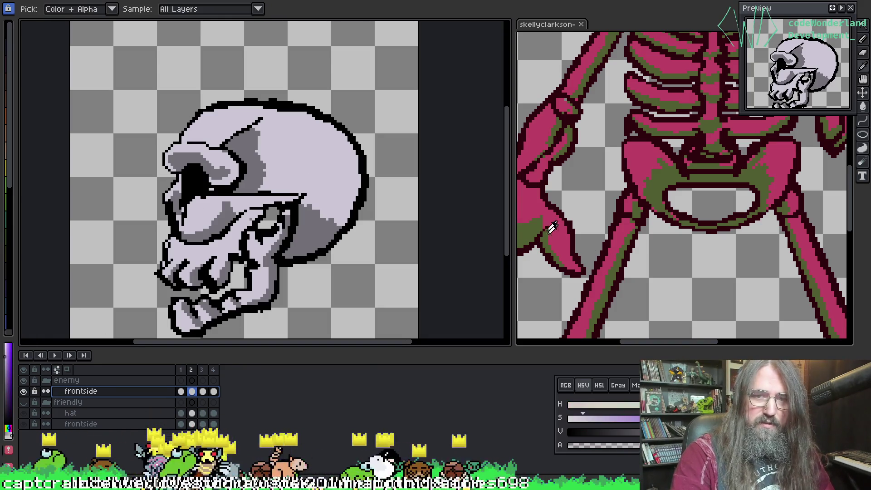
pyautogui.click(525, 194)
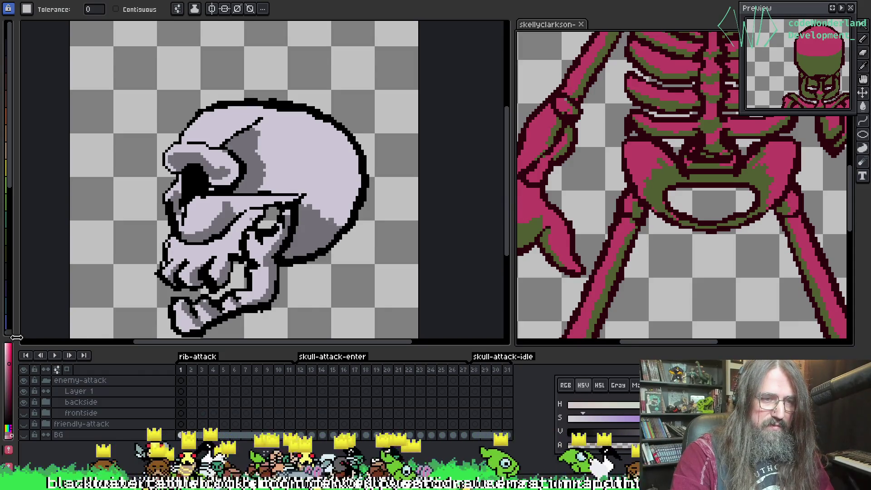
pyautogui.moveTo(16, 337)
pyautogui.mouseDown()
pyautogui.moveTo(116, 337)
pyautogui.moveTo(50, 337)
pyautogui.mouseUp()
pyautogui.click(209, 202)
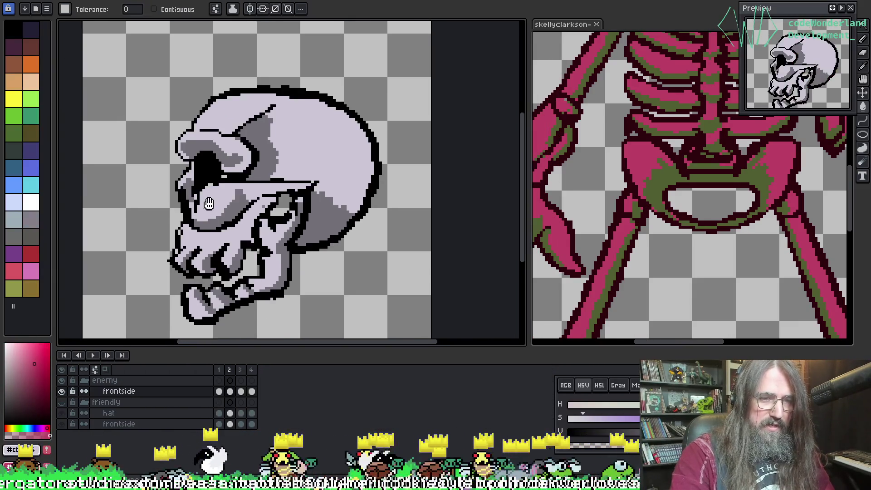
pyautogui.click(160, 395)
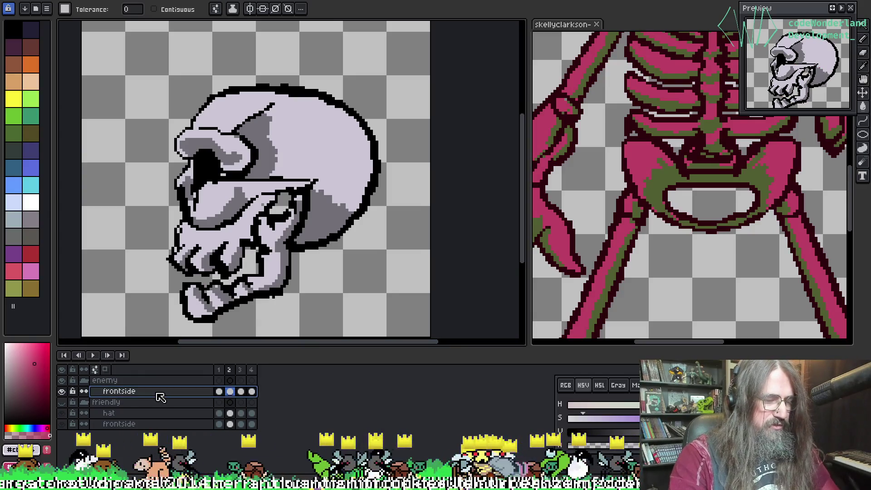
pyautogui.hotkey('shift', 'r')
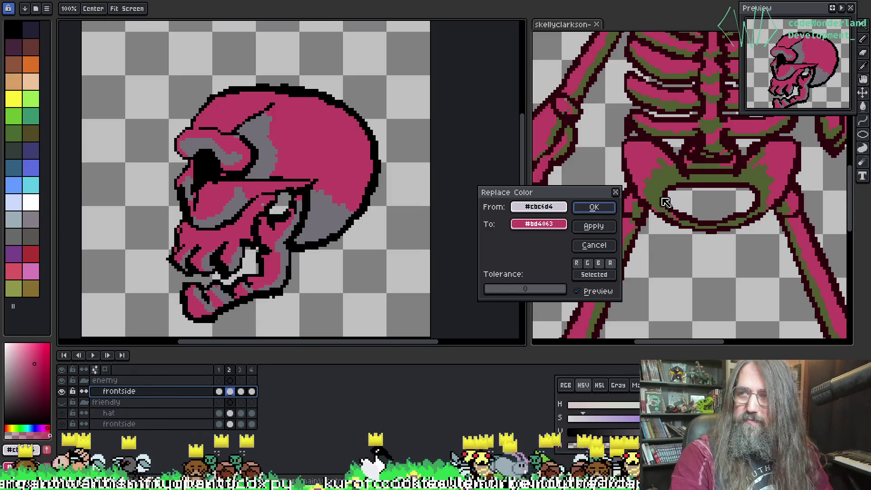
pyautogui.click(593, 207)
# Replace the skull's grey shading with the skeleton's olive green.
pyautogui.press('i')
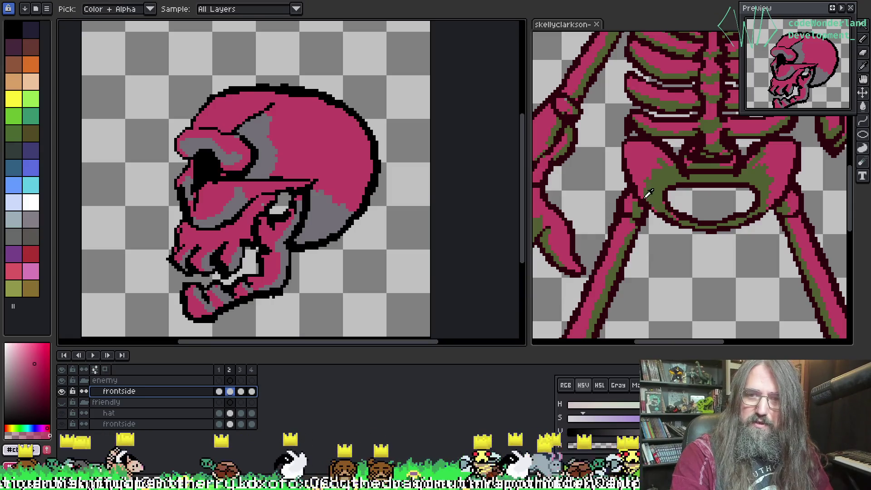
pyautogui.click(661, 176)
pyautogui.click(265, 152)
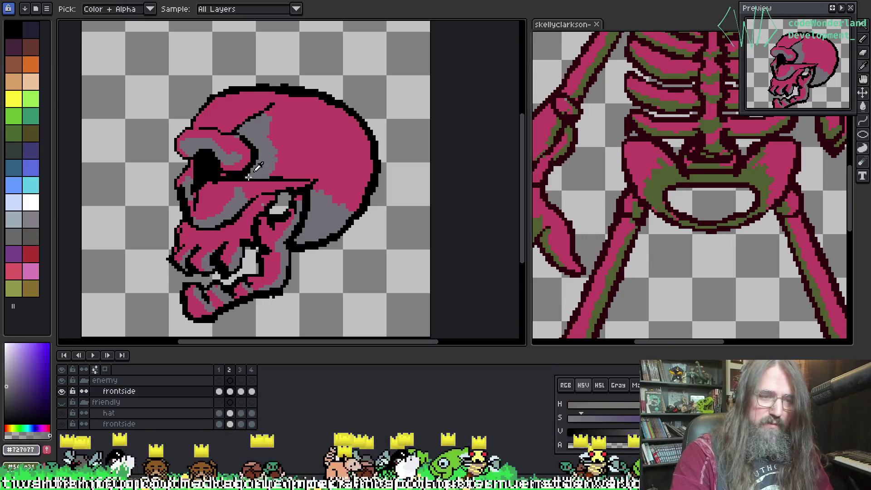
pyautogui.hotkey('shift', 'r')
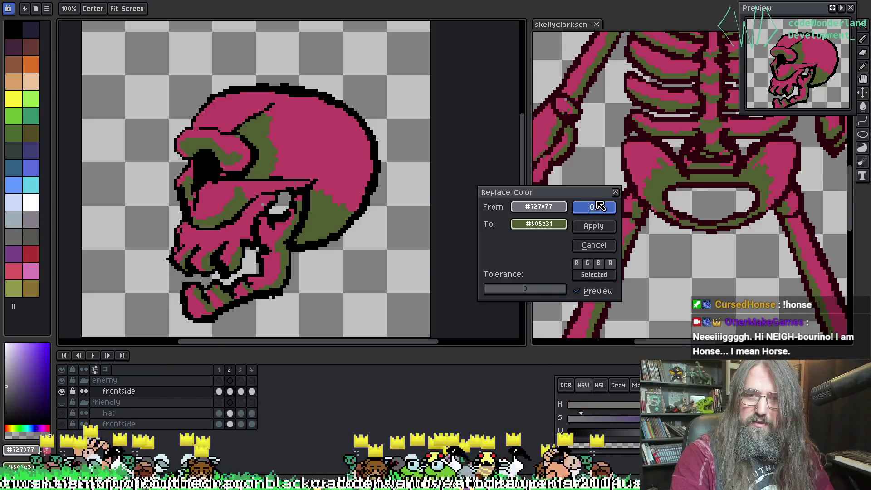
pyautogui.click(594, 207)
# Replace the skull's black outline with the skeleton's dark red #2e000d and recentre the view.
pyautogui.press('i')
pyautogui.click(630, 157)
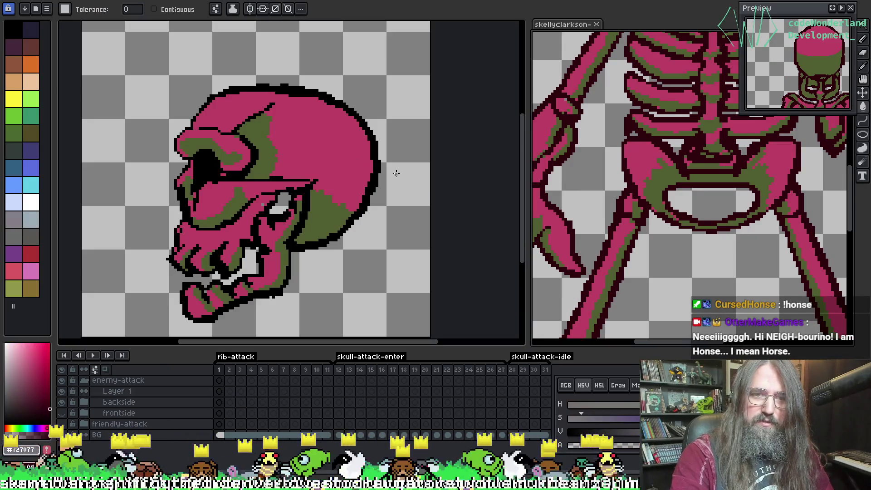
pyautogui.click(378, 163)
pyautogui.press('g')
pyautogui.hotkey('shift', 'r')
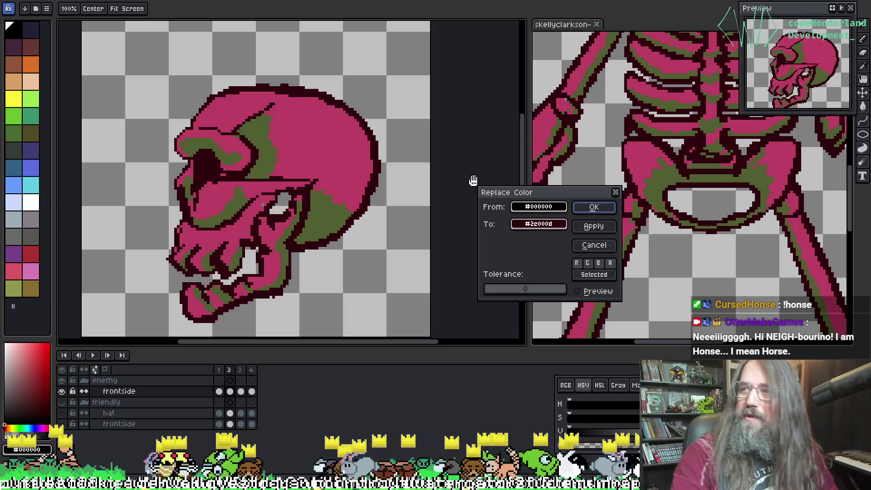
pyautogui.click(590, 210)
pyautogui.moveTo(341, 140)
pyautogui.mouseDown()
pyautogui.moveTo(334, 94)
pyautogui.moveTo(347, 106)
pyautogui.mouseUp()
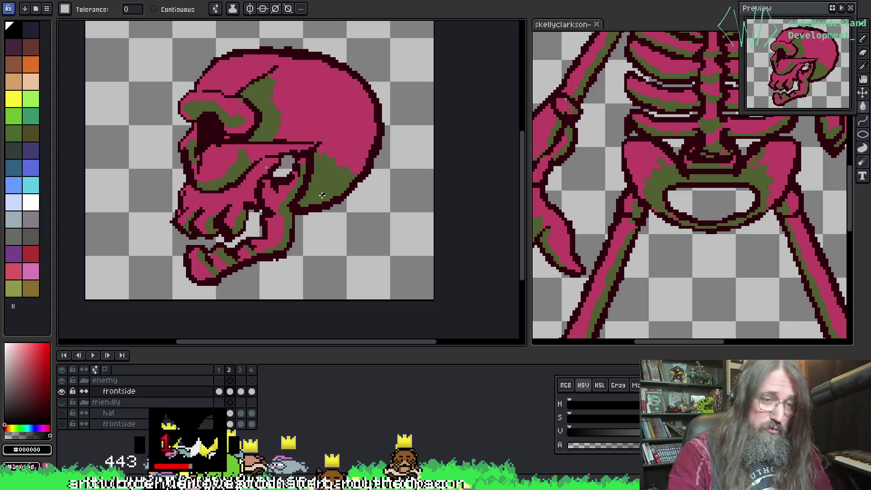
pyautogui.moveTo(365, 209)
pyautogui.mouseDown()
pyautogui.moveTo(315, 251)
pyautogui.moveTo(423, 206)
pyautogui.moveTo(314, 294)
pyautogui.mouseUp()
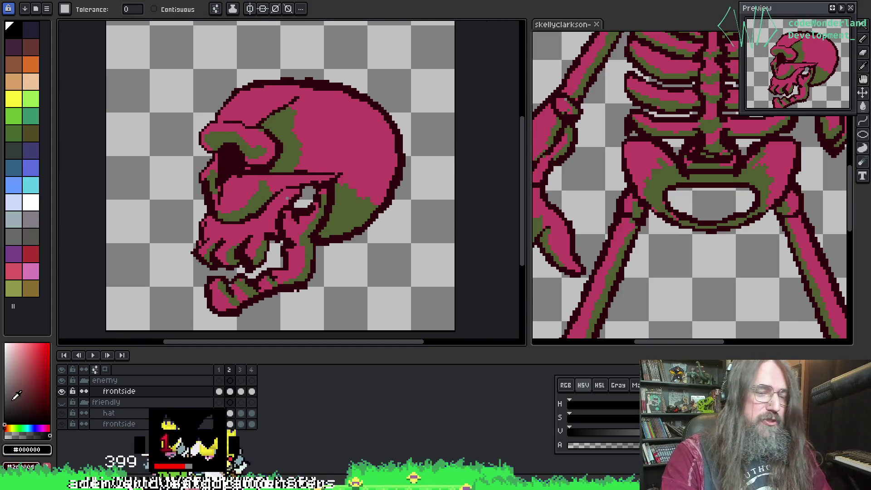
# Hide the enemy skull group and show the friendly lavender skull in its cowboy hat.
pyautogui.click(84, 380)
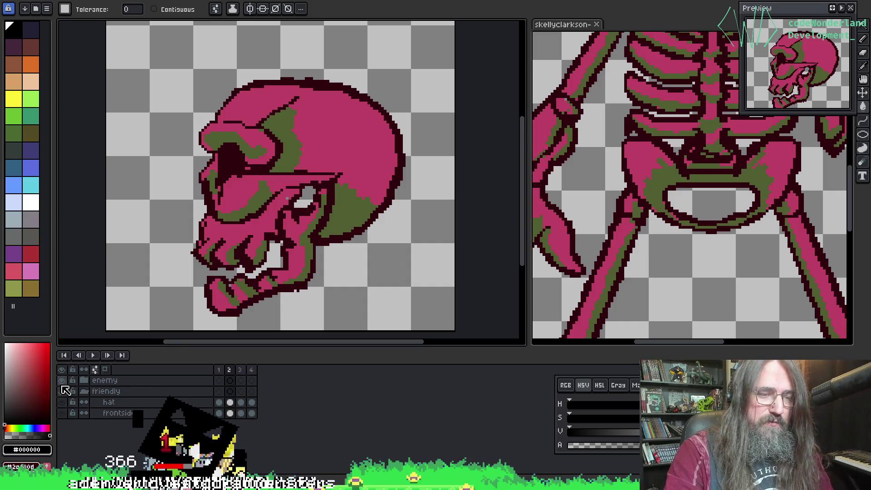
pyautogui.click(62, 391)
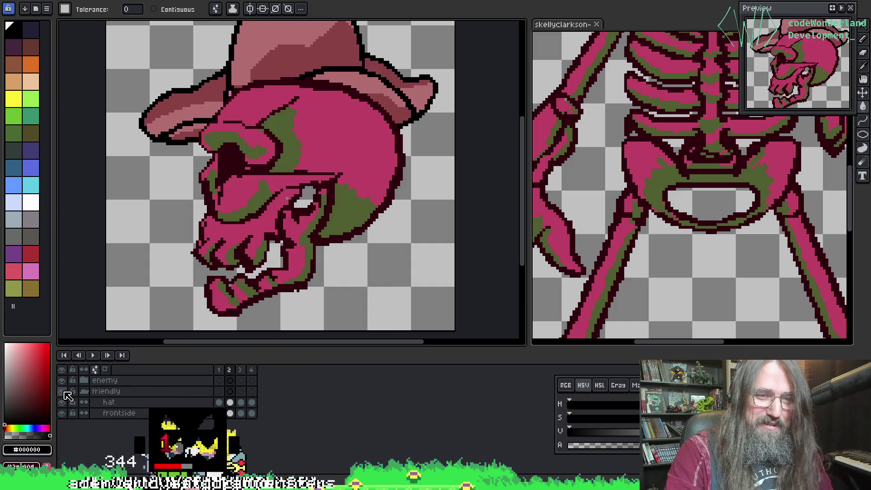
pyautogui.click(62, 390)
pyautogui.click(63, 381)
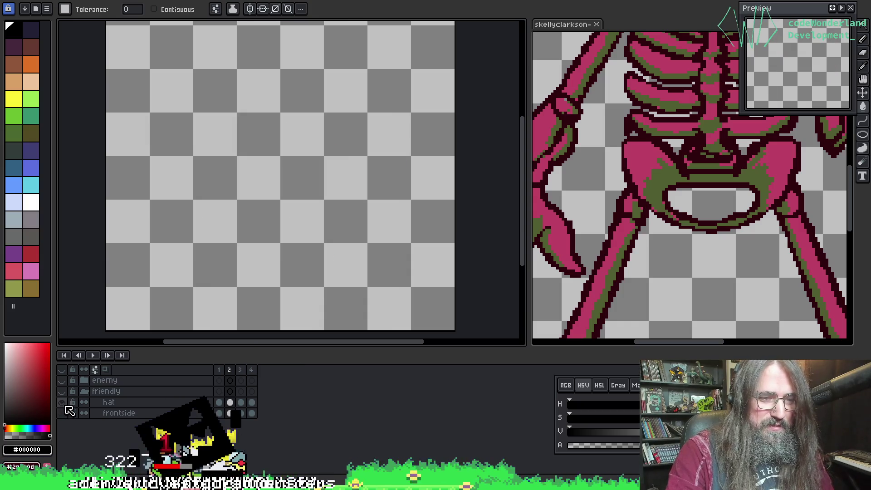
pyautogui.click(84, 391)
pyautogui.click(63, 391)
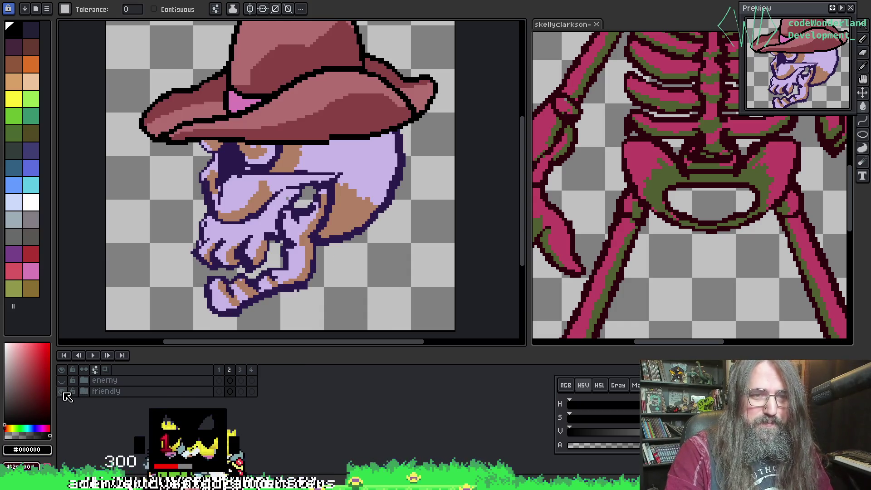
pyautogui.click(62, 391)
pyautogui.click(63, 380)
pyautogui.click(62, 380)
pyautogui.click(63, 391)
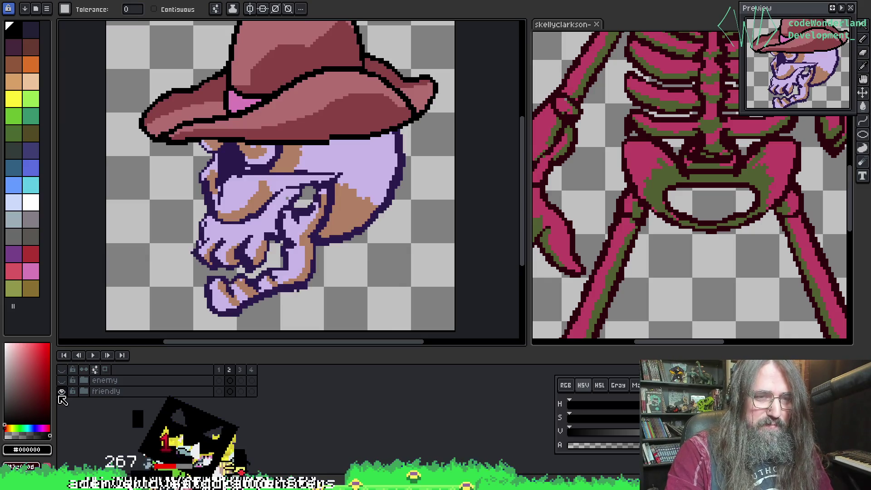
pyautogui.moveTo(189, 210); pyautogui.dragTo(187, 221)
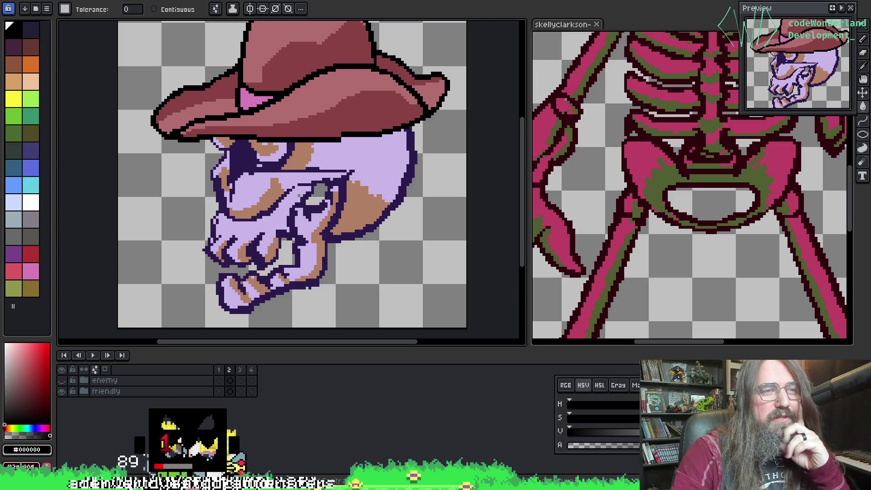
pyautogui.click(46, 9)
# Browse into the projectiles folder and open skellyclarkson-rib.aseprite.
pyautogui.click(29, 7)
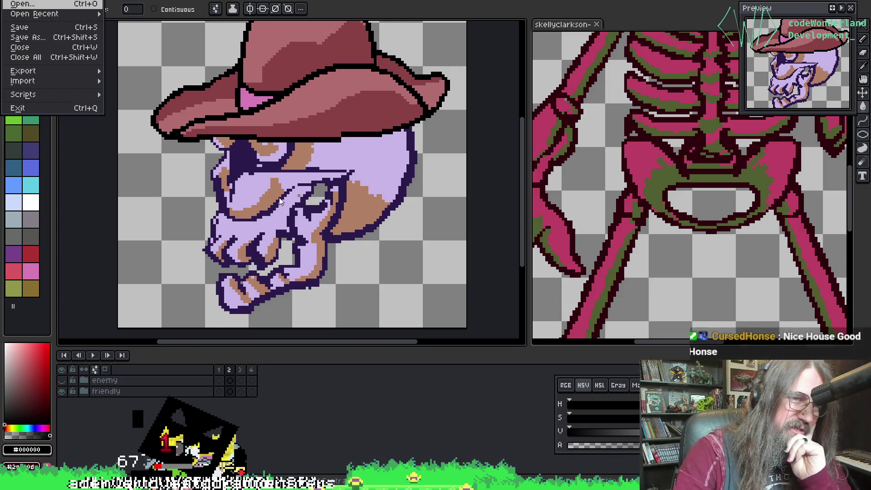
pyautogui.scroll(-15, 380, 172)
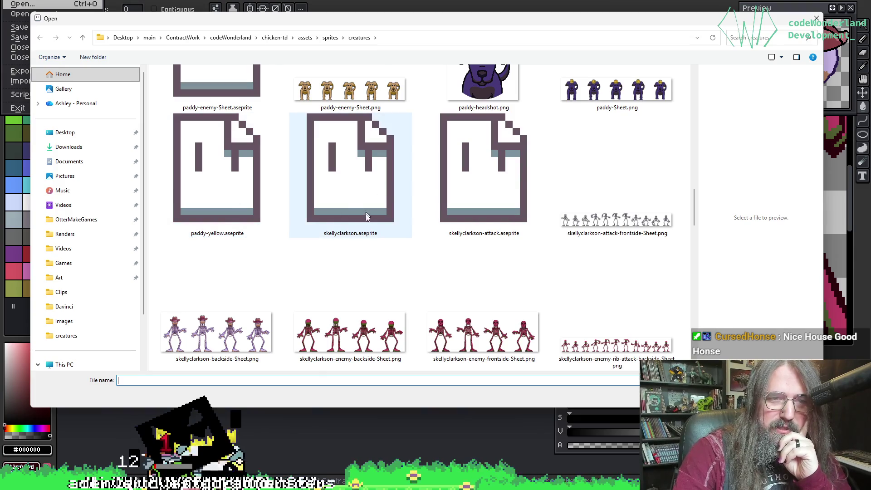
pyautogui.scroll(-8, 366, 216)
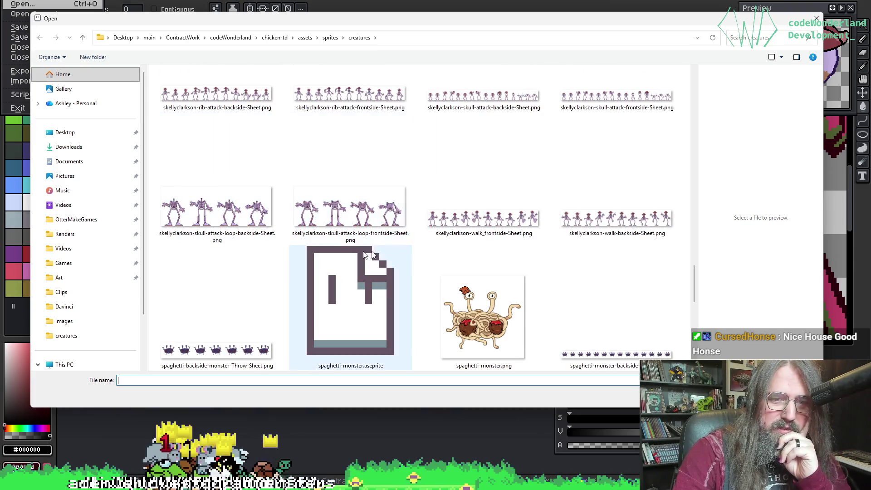
pyautogui.scroll(2, 367, 253)
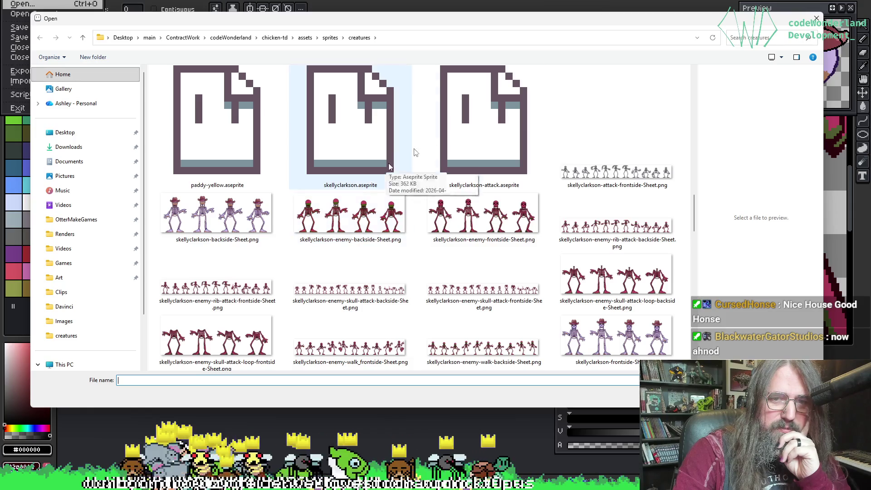
pyautogui.scroll(5, 227, 140)
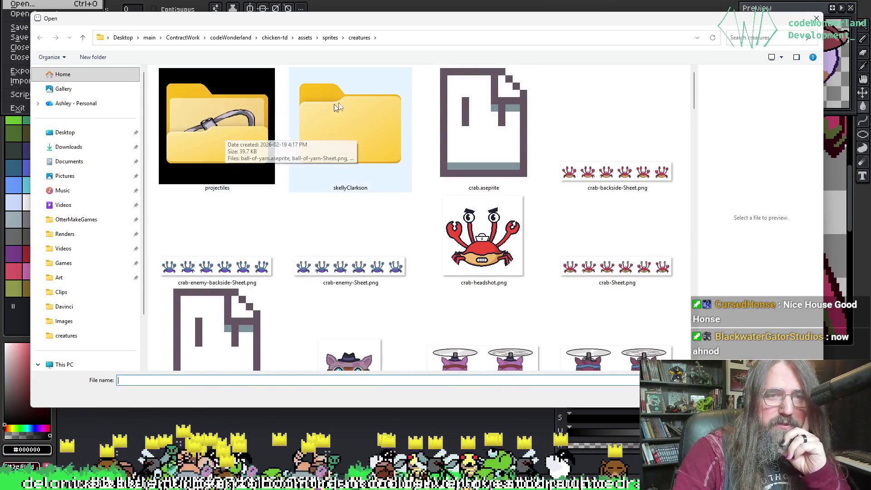
pyautogui.doubleClick(231, 136)
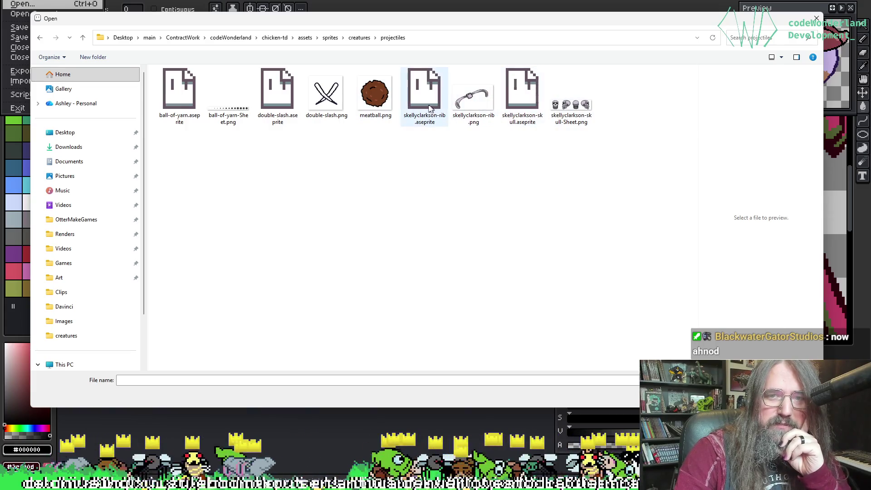
pyautogui.doubleClick(419, 92)
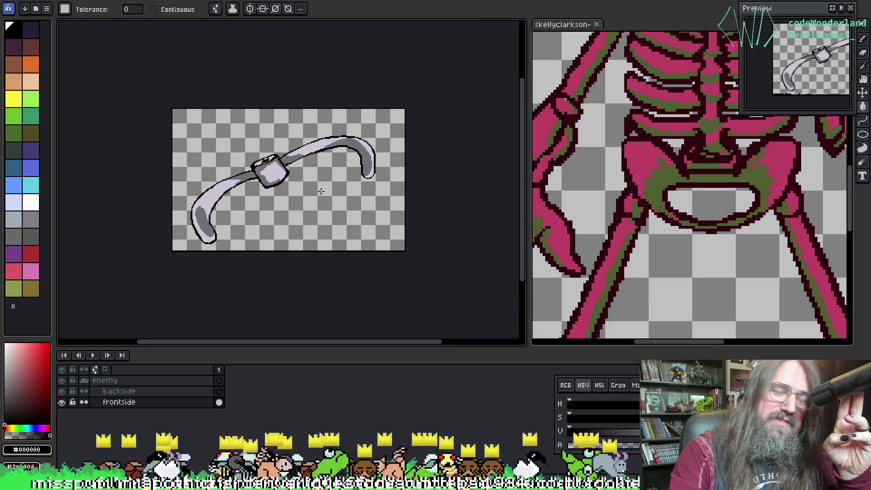
# Zoom in on the rib sprite and widen the skeleton document beside it.
pyautogui.moveTo(321, 191)
pyautogui.mouseDown()
pyautogui.moveTo(350, 217)
pyautogui.moveTo(416, 246)
pyautogui.moveTo(360, 241)
pyautogui.moveTo(304, 258)
pyautogui.mouseUp()
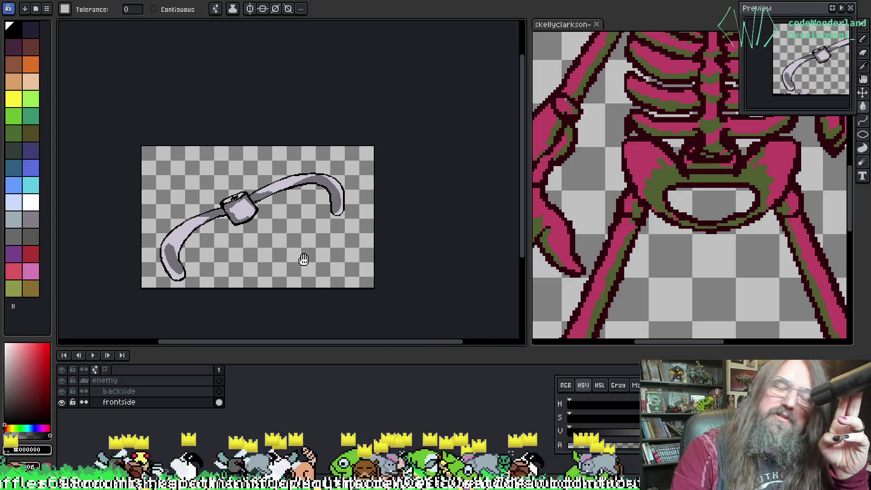
pyautogui.scroll(5, 303, 259)
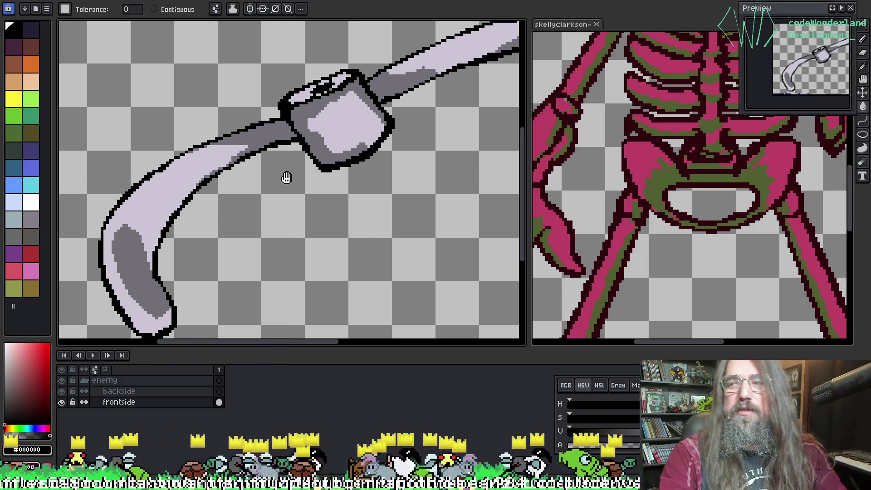
pyautogui.moveTo(286, 177); pyautogui.dragTo(317, 144)
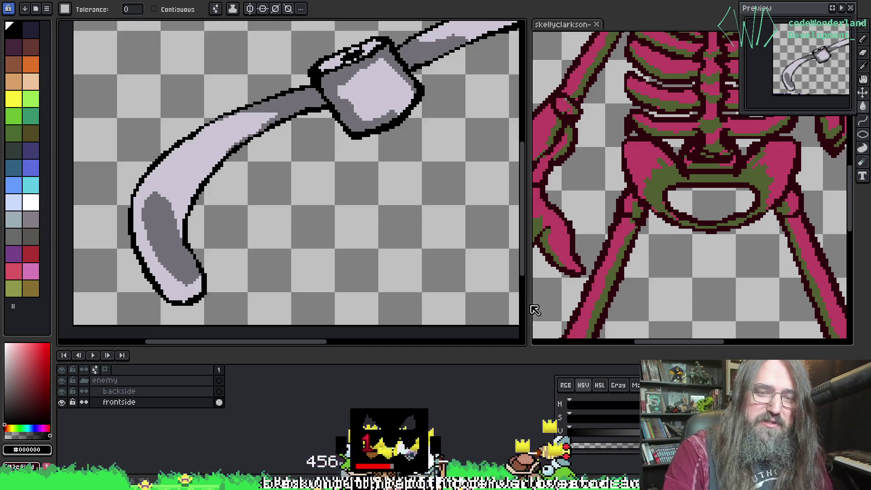
pyautogui.moveTo(525, 297)
pyautogui.mouseDown()
pyautogui.moveTo(448, 297)
pyautogui.moveTo(475, 297)
pyautogui.mouseUp()
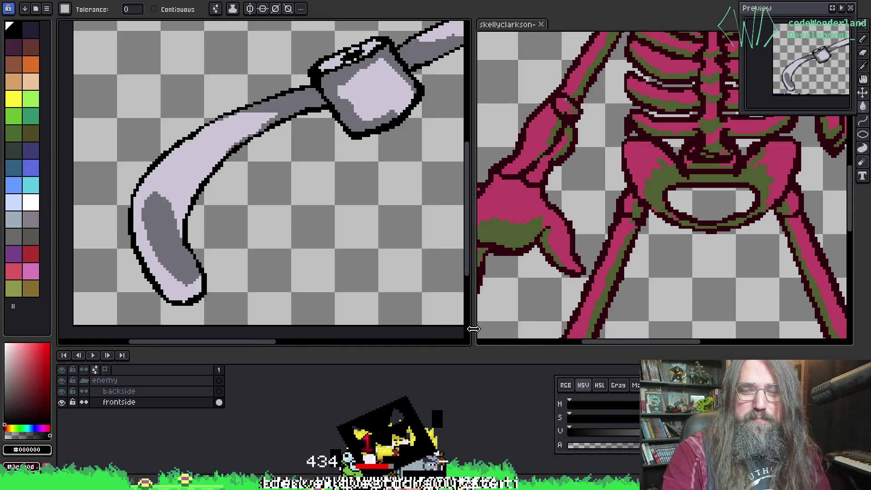
pyautogui.moveTo(579, 237); pyautogui.dragTo(574, 254)
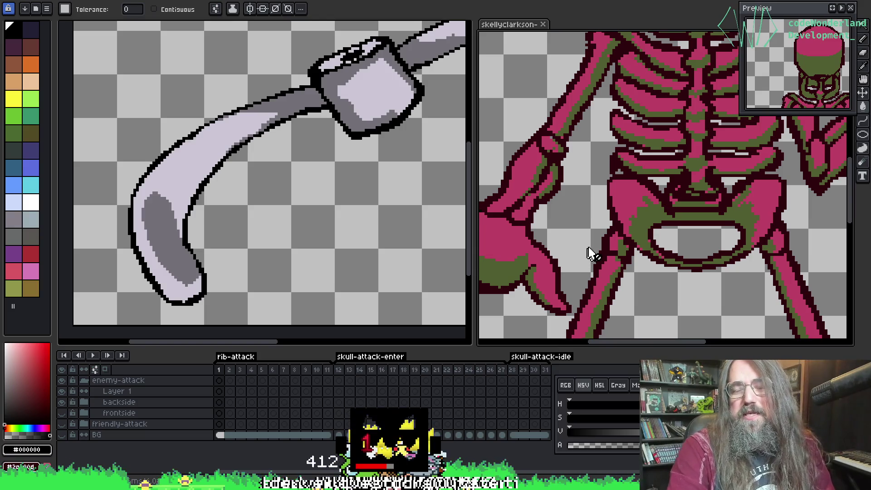
pyautogui.press('i')
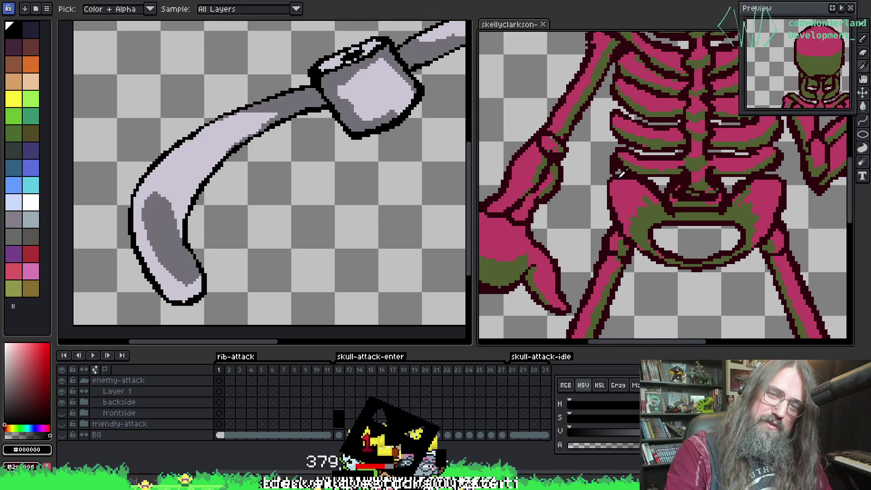
pyautogui.press('g')
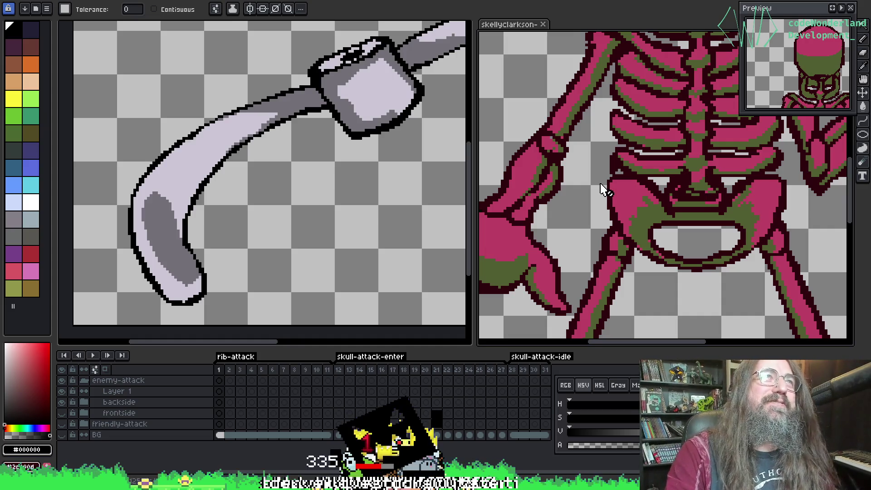
pyautogui.press('i')
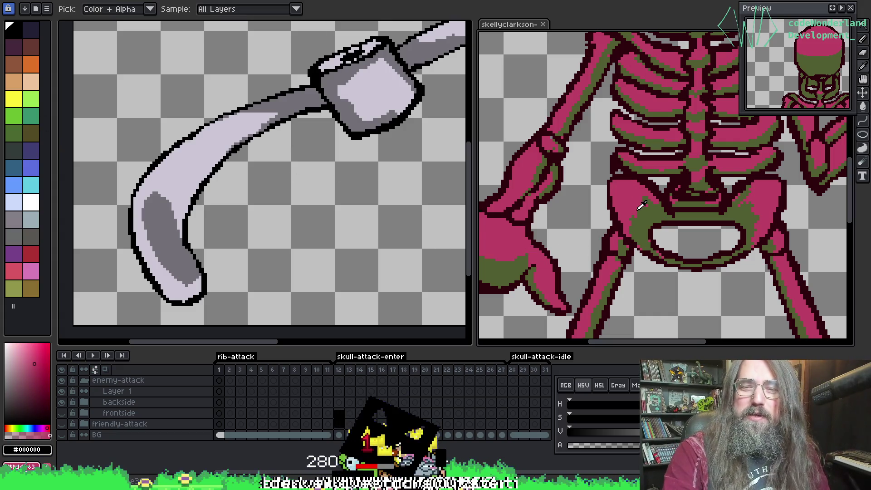
pyautogui.press('g')
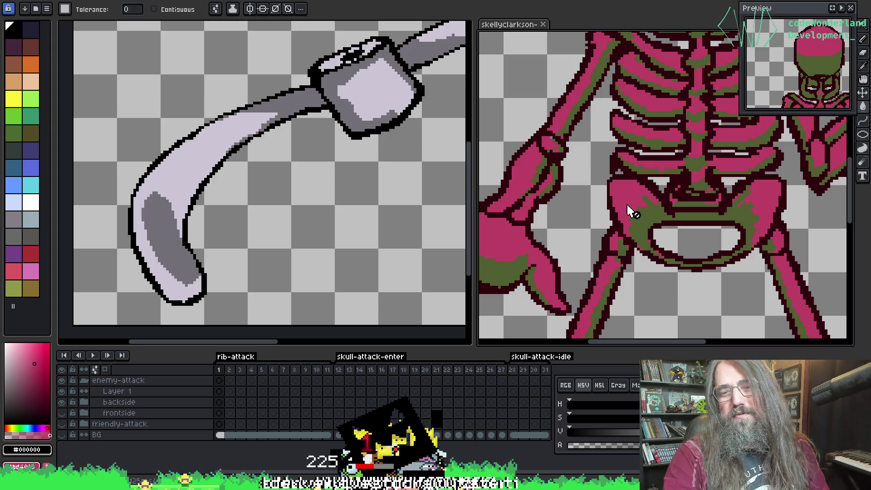
# Eyedrop the rib's lavender #cbc4d4 and collapse the rib's enemy layer group.
pyautogui.press('i')
pyautogui.press('g')
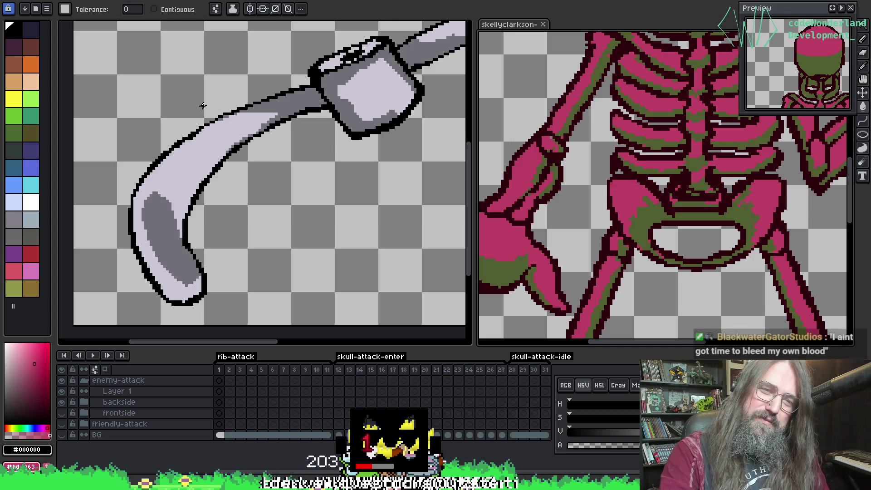
pyautogui.press('i')
pyautogui.click(181, 159)
pyautogui.press('g')
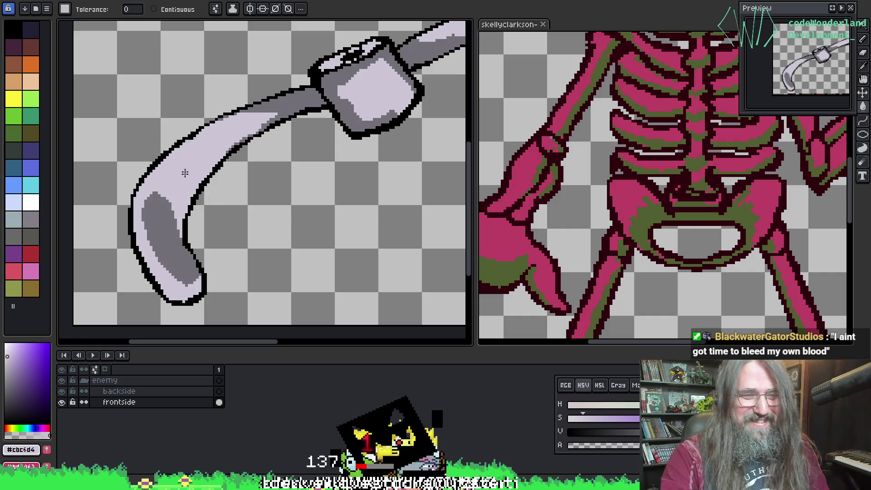
pyautogui.click(84, 379)
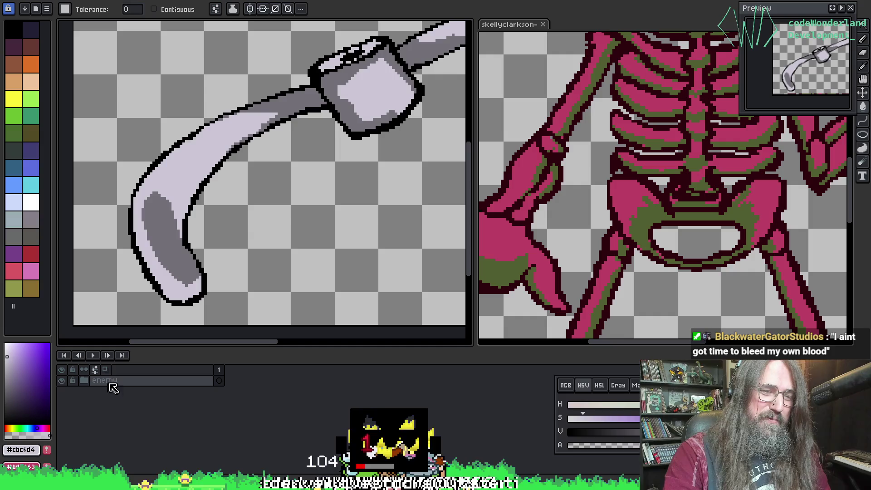
pyautogui.hotkey('ctrl', 'shift', 'd')
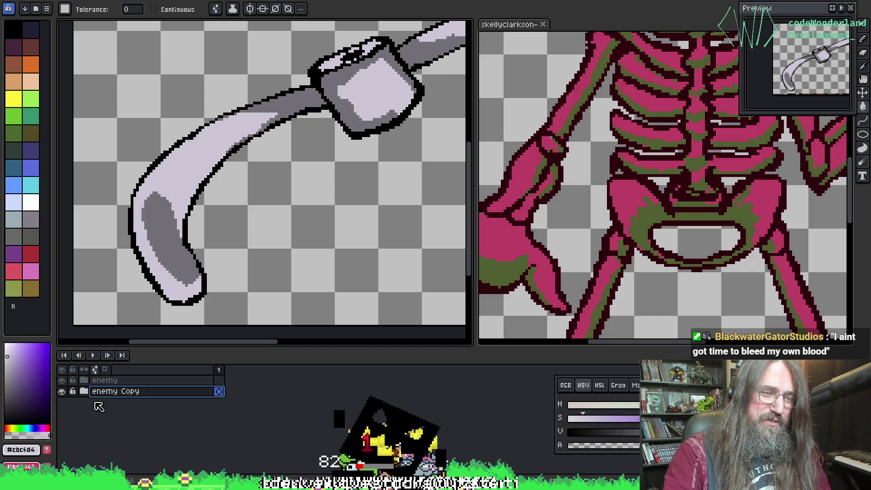
pyautogui.doubleClick(107, 398)
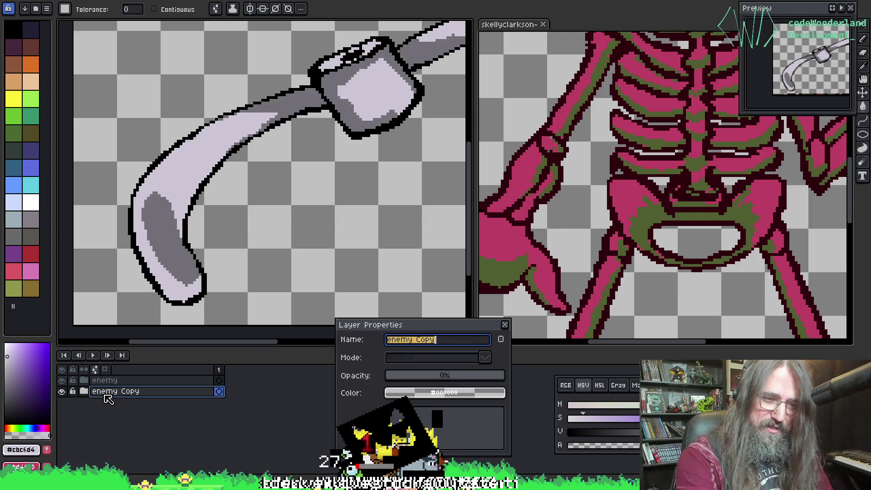
pyautogui.write('friendly')
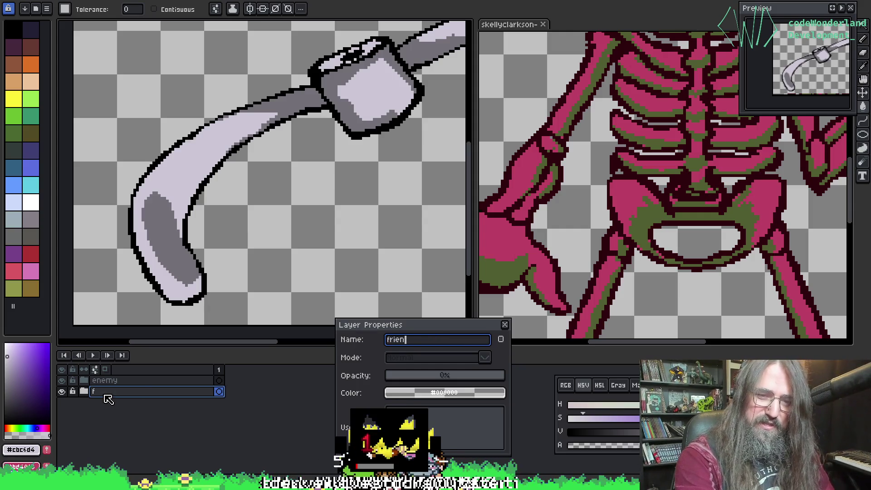
pyautogui.press('Return')
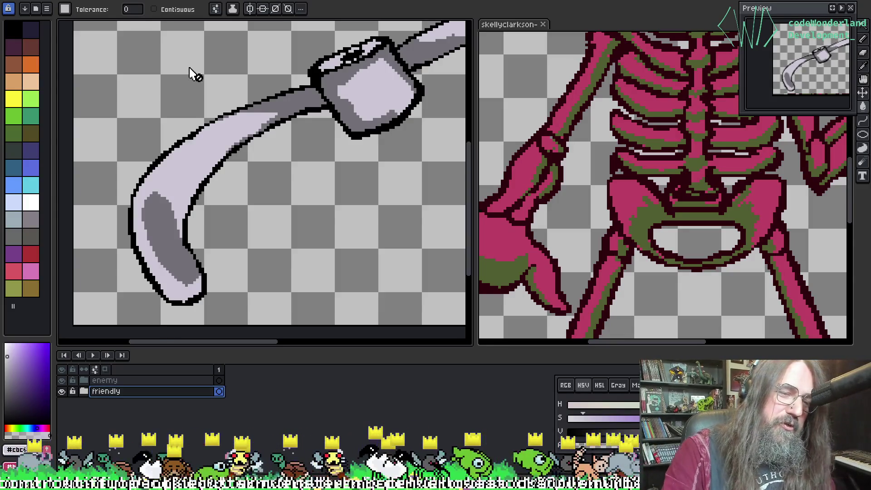
pyautogui.hscroll(-2, 413, 155)
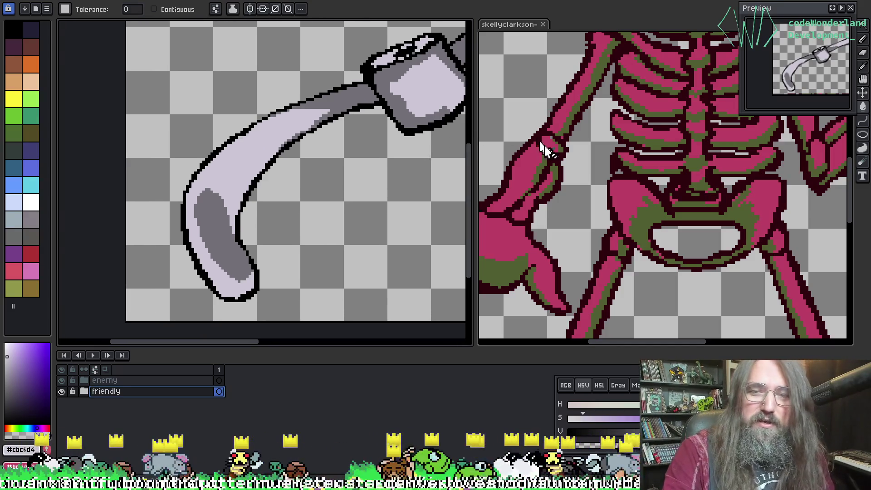
pyautogui.press('i')
pyautogui.press('h')
pyautogui.scroll(2, 208, 193)
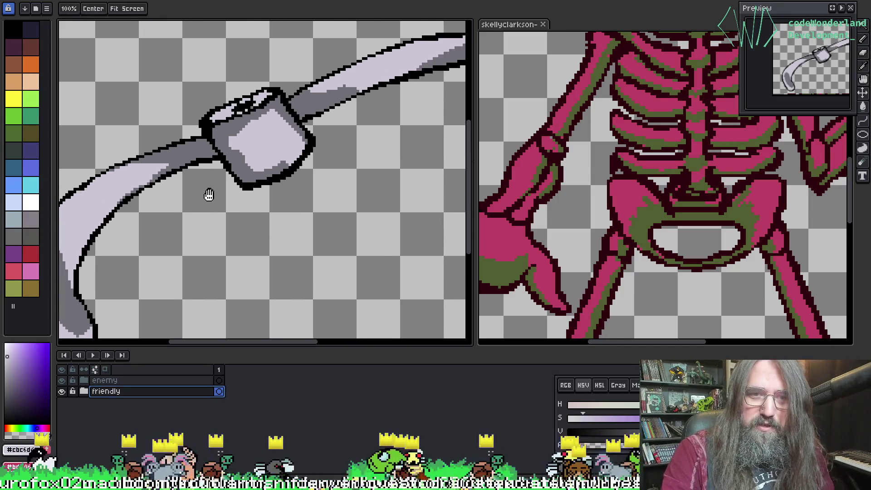
pyautogui.moveTo(208, 192)
pyautogui.mouseDown()
pyautogui.moveTo(229, 203)
pyautogui.moveTo(156, 237)
pyautogui.moveTo(212, 225)
pyautogui.moveTo(134, 245)
pyautogui.moveTo(254, 190)
pyautogui.moveTo(243, 180)
pyautogui.mouseUp()
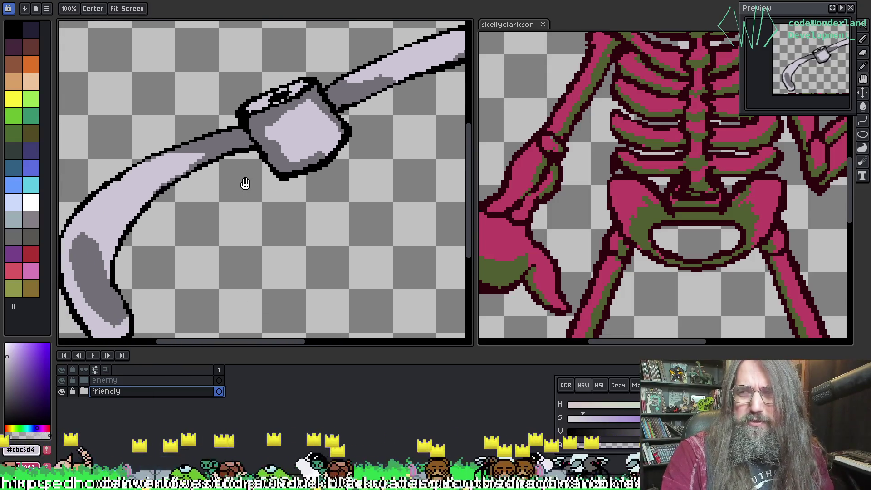
pyautogui.scroll(1, 244, 180)
pyautogui.press('b')
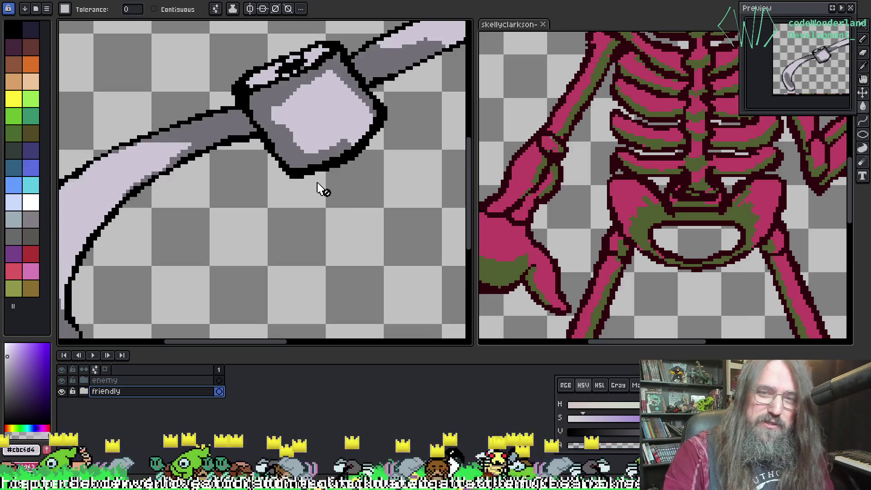
pyautogui.press('h')
pyautogui.moveTo(358, 169)
pyautogui.mouseDown()
pyautogui.moveTo(348, 182)
pyautogui.moveTo(391, 195)
pyautogui.moveTo(346, 160)
pyautogui.moveTo(350, 167)
pyautogui.mouseUp()
pyautogui.press('b')
pyautogui.scroll(2, 202, 189)
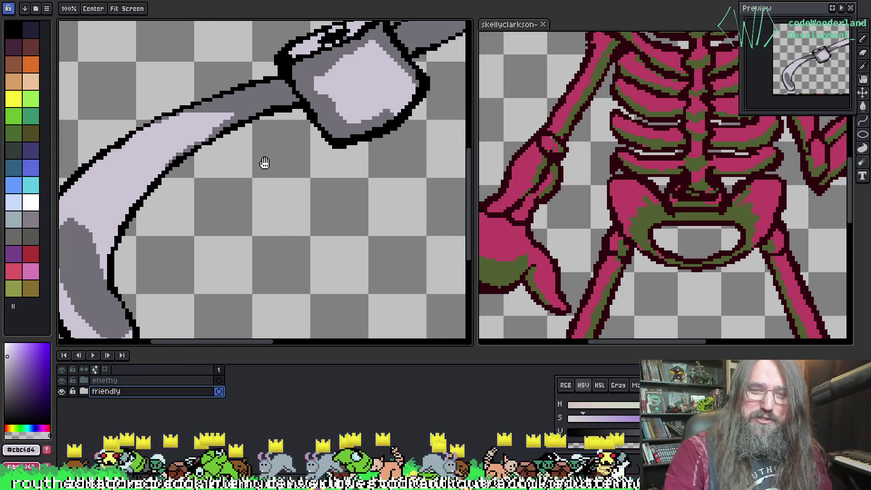
pyautogui.press('o')
pyautogui.press('b')
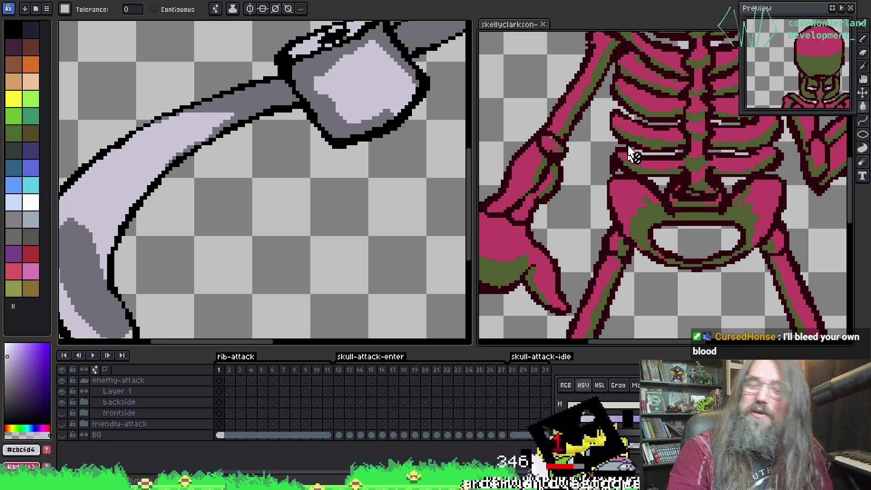
# Sample the projectile's pale grey #cbc4d4 as the current colour.
pyautogui.moveTo(576, 194); pyautogui.dragTo(628, 198)
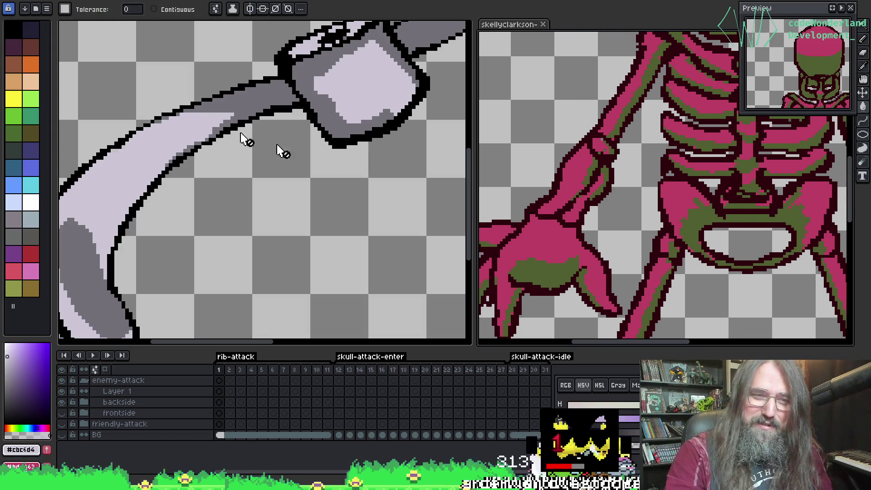
pyautogui.press('i')
pyautogui.click(179, 127)
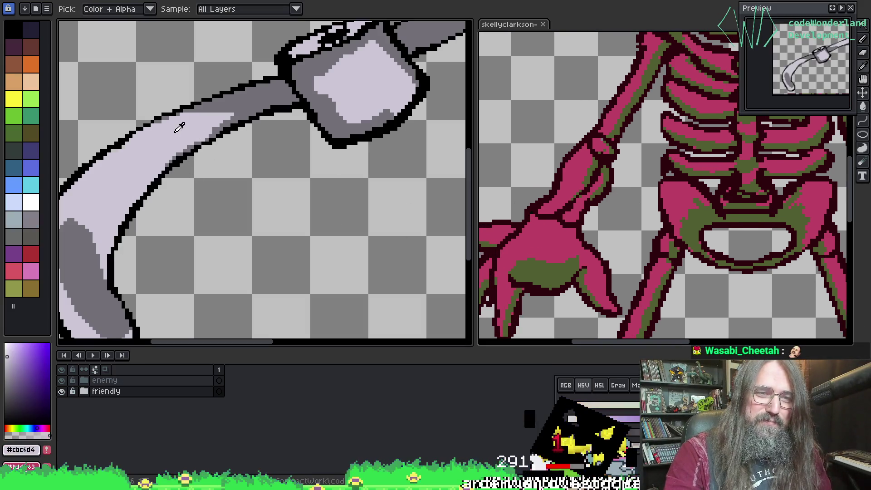
pyautogui.press('g')
# Select the enemy group's frontside layer and set Replace Color from #cbc4d4 to pink #bd4063.
pyautogui.click(84, 391)
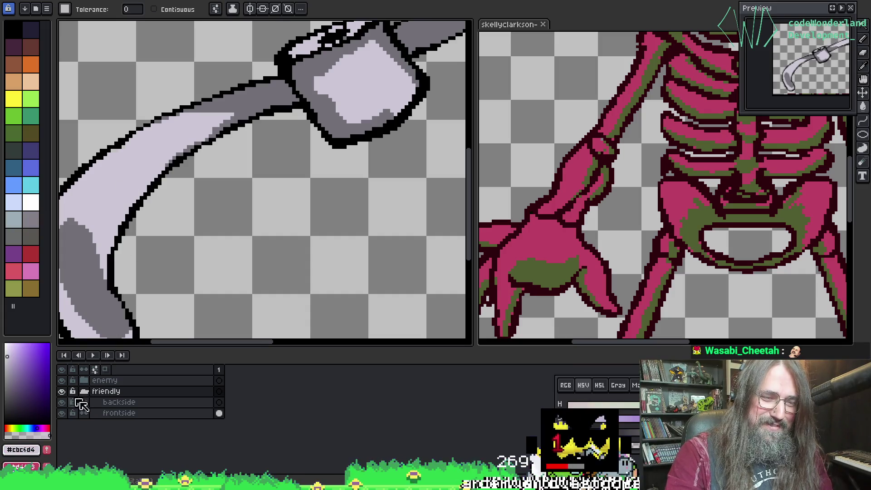
pyautogui.click(84, 391)
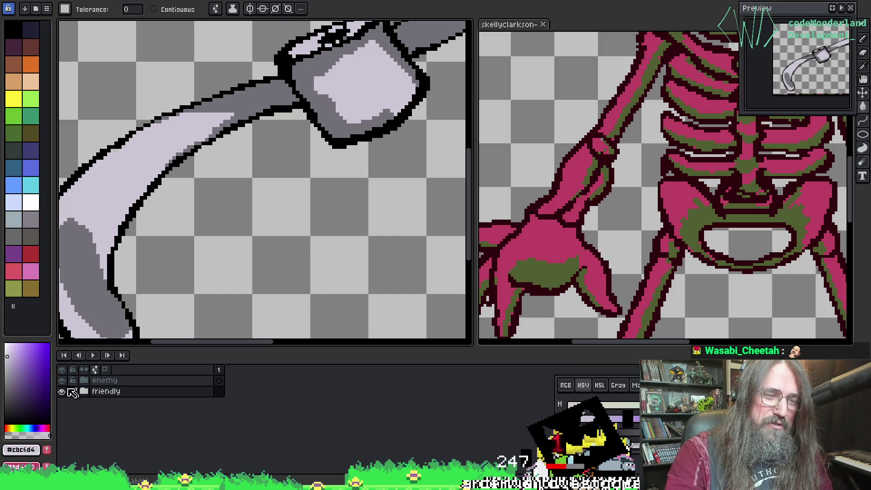
pyautogui.click(84, 380)
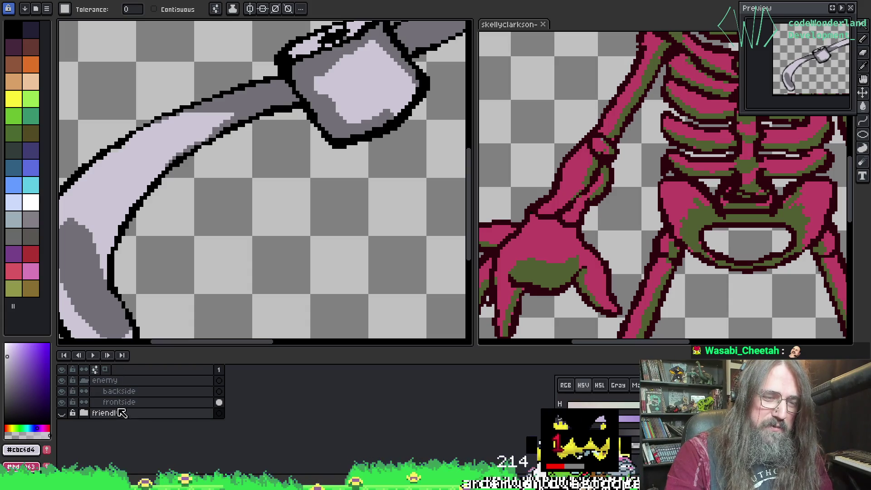
pyautogui.click(132, 402)
pyautogui.moveTo(140, 402)
pyautogui.mouseDown()
pyautogui.moveTo(118, 399)
pyautogui.moveTo(128, 402)
pyautogui.moveTo(128, 395)
pyautogui.mouseUp()
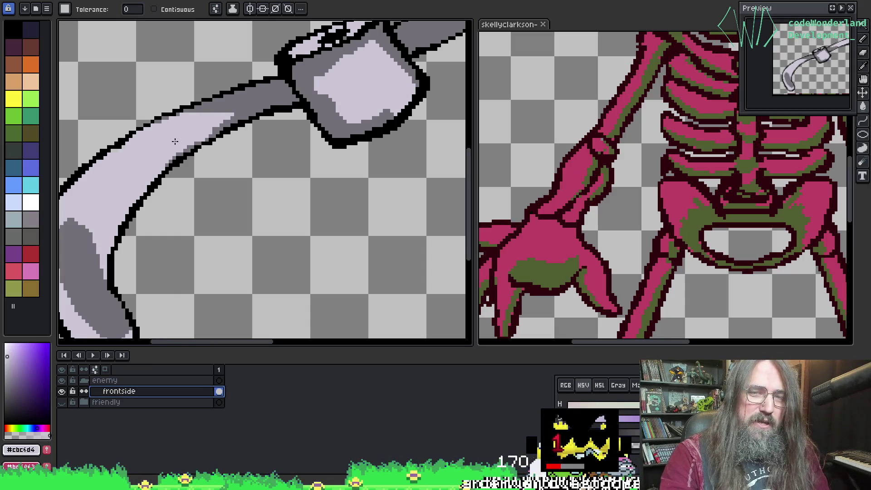
pyautogui.click(143, 147)
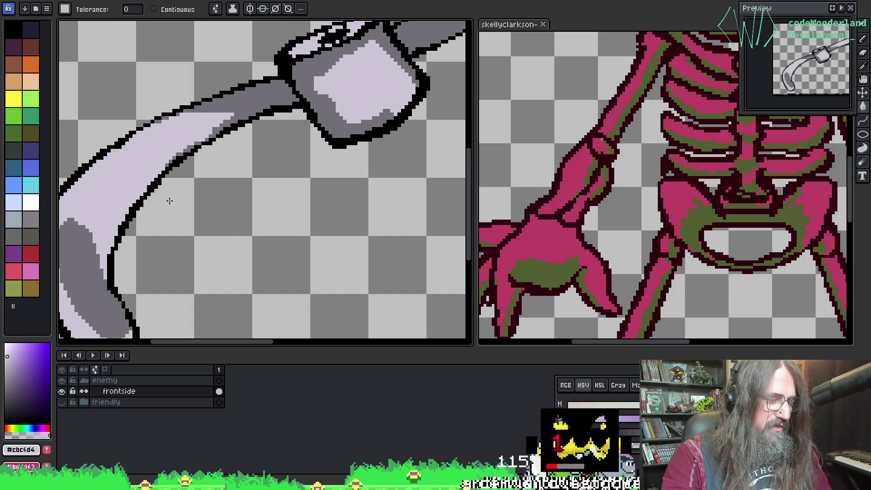
pyautogui.hotkey('shift', 'r')
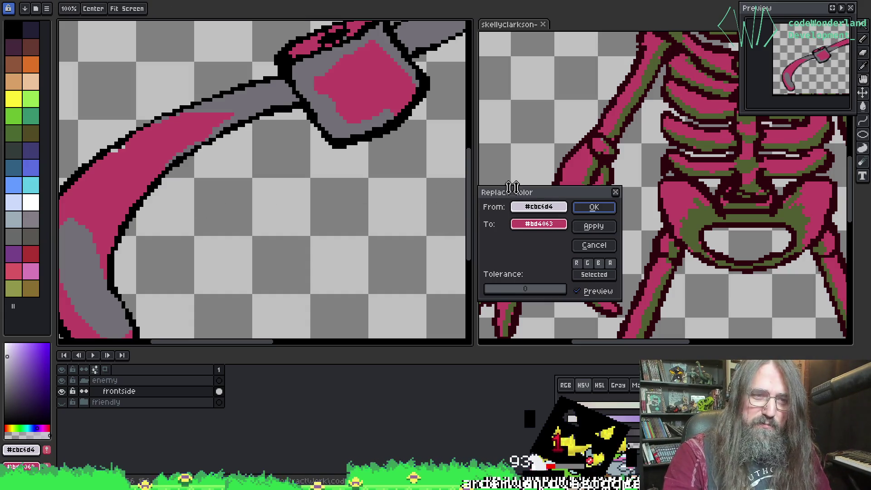
# Apply the pink replacement and pencil a pink pixel beside the handle's lower outline.
pyautogui.click(598, 208)
pyautogui.scroll(2, 290, 191)
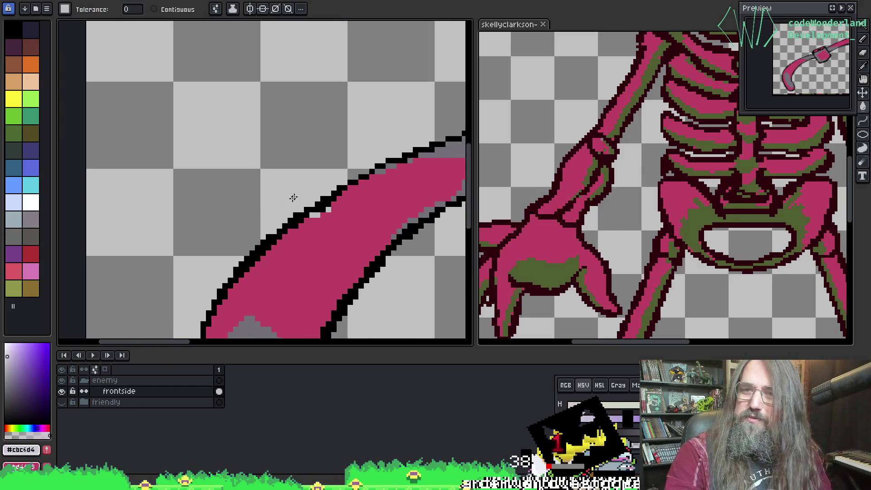
pyautogui.keyDown('alt'); pyautogui.click(311, 245); pyautogui.keyUp('alt')
pyautogui.press('b')
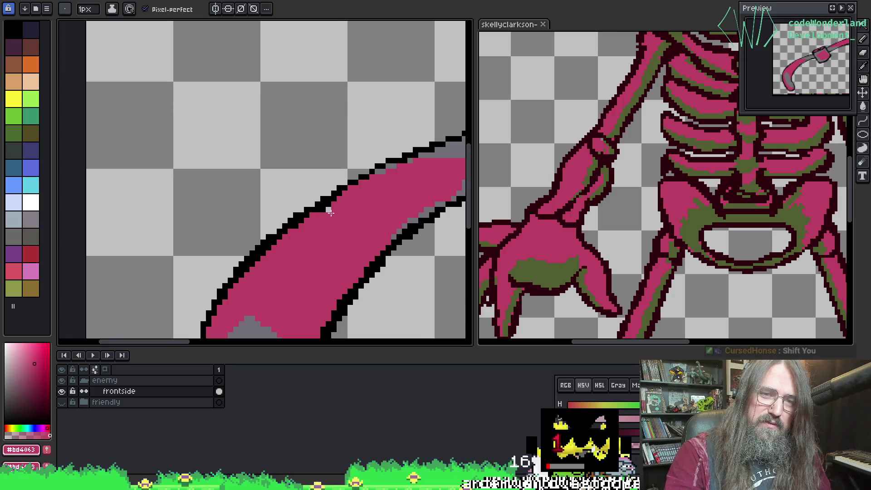
pyautogui.moveTo(410, 239); pyautogui.dragTo(253, 171)
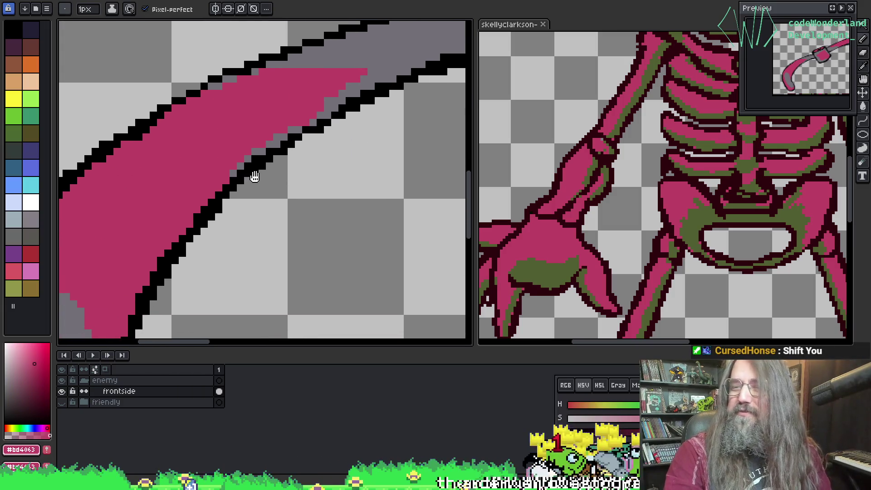
pyautogui.click(267, 179)
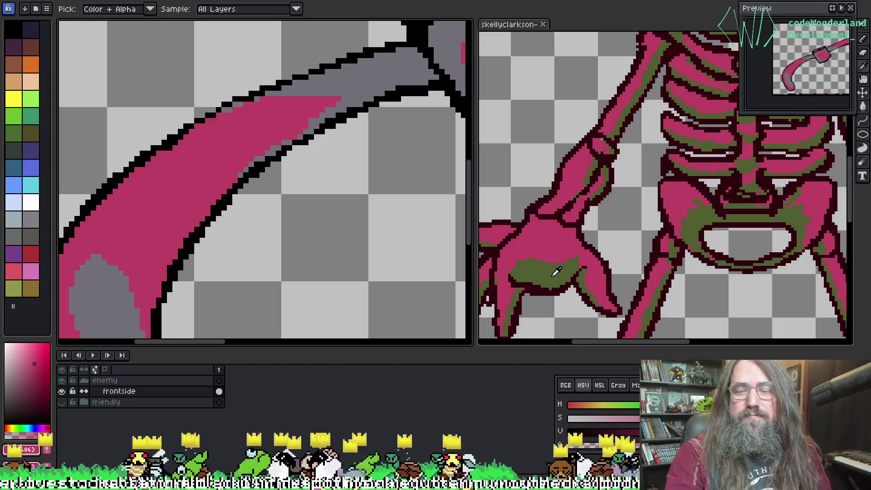
# Sample the skeleton's olive green and bucket-fill the rib's grey handle with it.
pyautogui.click(548, 266)
pyautogui.press('alt')
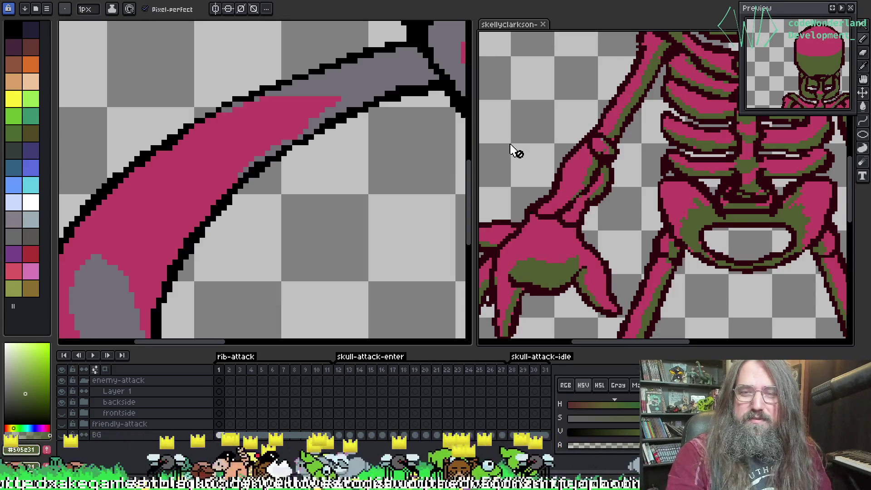
pyautogui.moveTo(401, 156)
pyautogui.mouseDown()
pyautogui.moveTo(357, 81)
pyautogui.moveTo(189, 241)
pyautogui.moveTo(379, 175)
pyautogui.moveTo(221, 203)
pyautogui.moveTo(379, 148)
pyautogui.mouseUp()
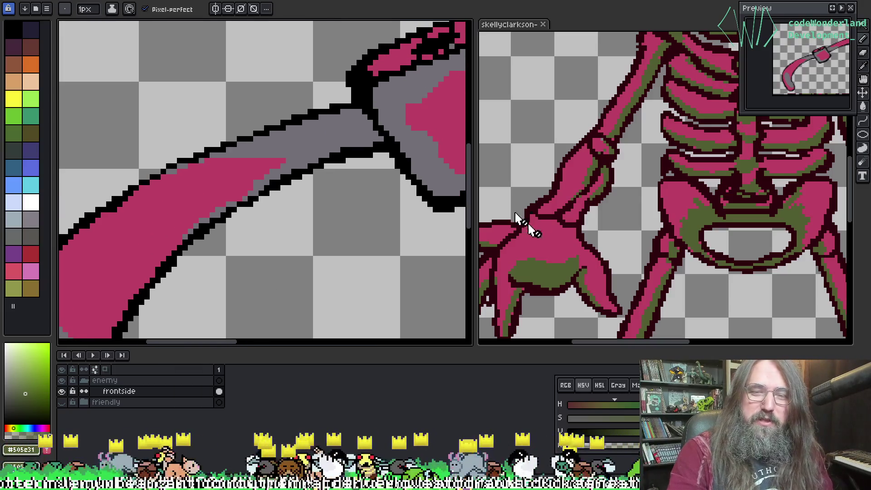
pyautogui.keyDown('alt'); pyautogui.click(545, 269); pyautogui.keyUp('alt')
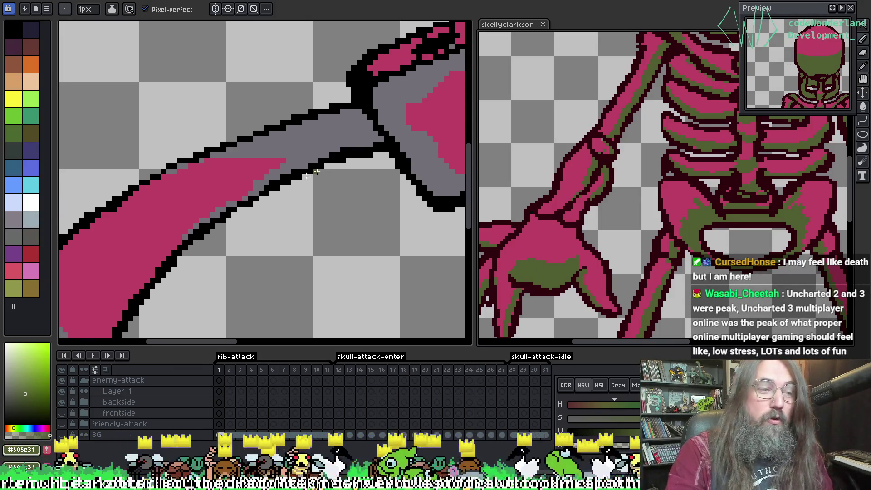
pyautogui.press('g')
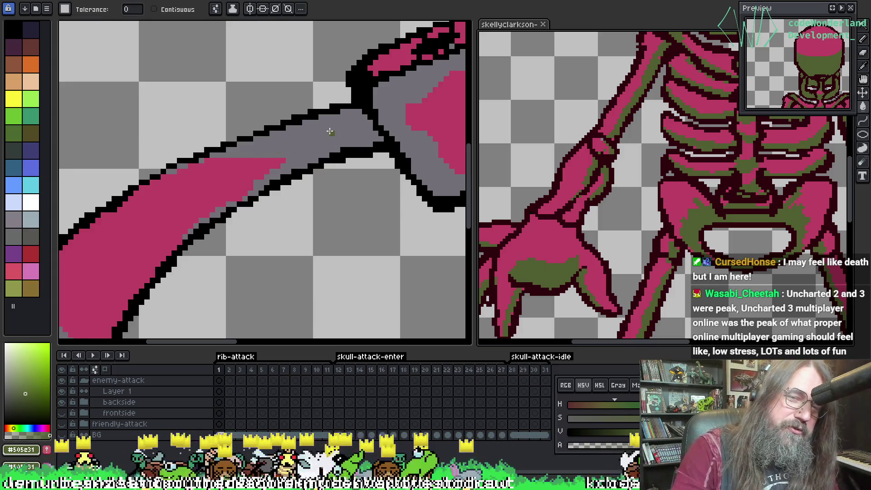
pyautogui.click(330, 132)
# Look over the scythe's guard and shaft and sample the skeleton's pink.
pyautogui.scroll(-1, 344, 156)
pyautogui.moveTo(344, 160)
pyautogui.mouseDown()
pyautogui.moveTo(146, 220)
pyautogui.moveTo(155, 227)
pyautogui.mouseUp()
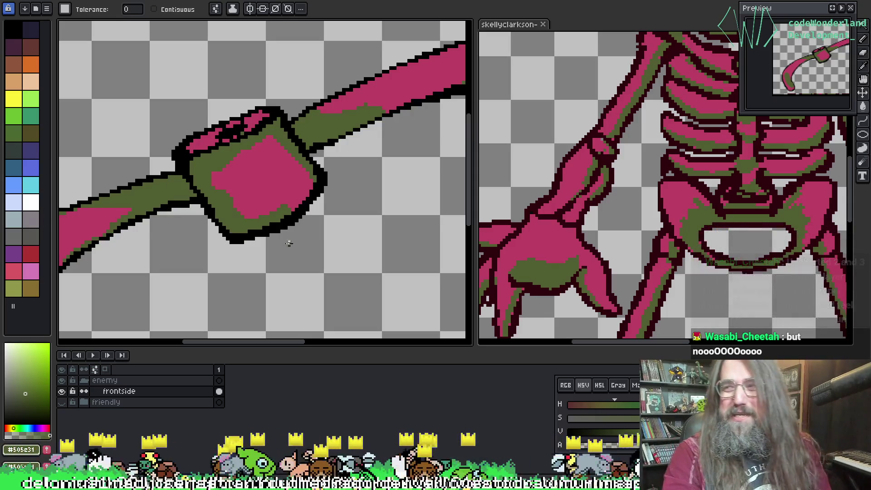
pyautogui.moveTo(325, 205)
pyautogui.mouseDown()
pyautogui.moveTo(285, 179)
pyautogui.moveTo(276, 195)
pyautogui.moveTo(284, 196)
pyautogui.mouseUp()
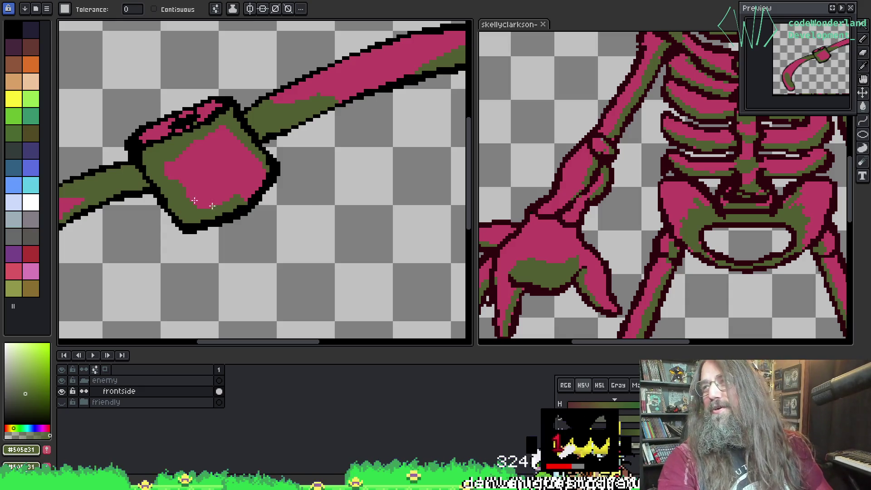
pyautogui.moveTo(181, 217)
pyautogui.mouseDown()
pyautogui.moveTo(247, 202)
pyautogui.moveTo(363, 209)
pyautogui.mouseUp()
pyautogui.press('i')
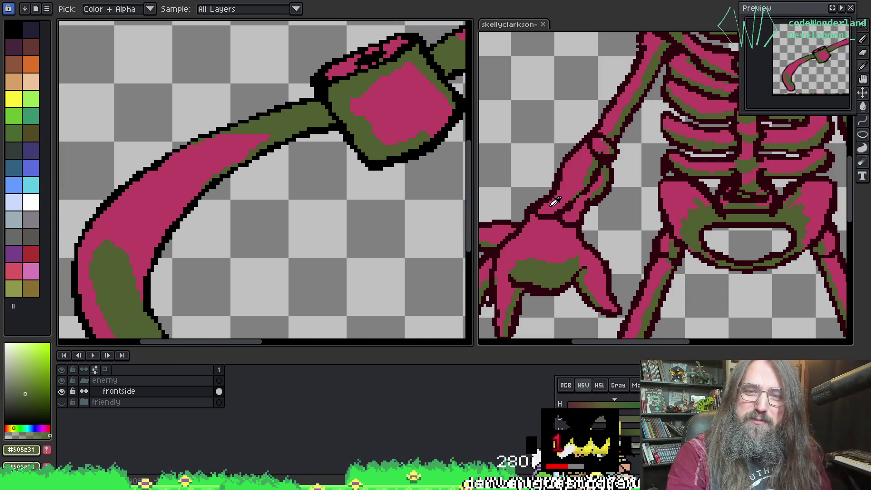
pyautogui.click(537, 203)
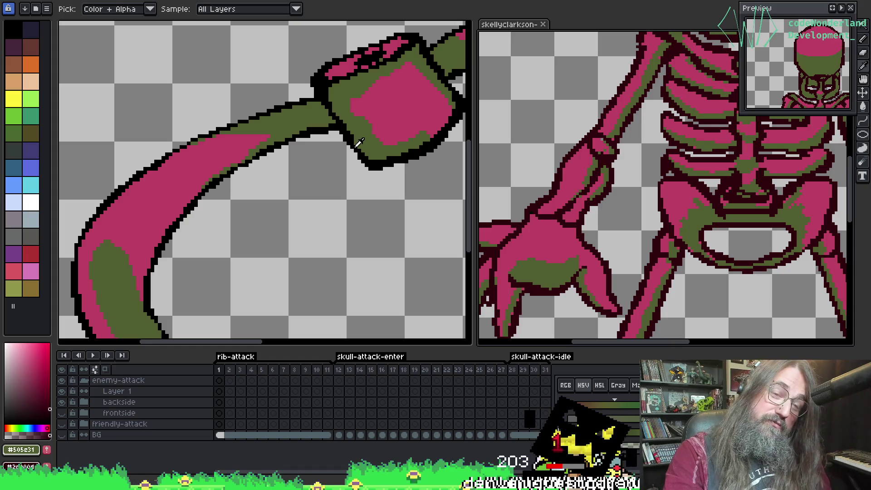
pyautogui.press('g')
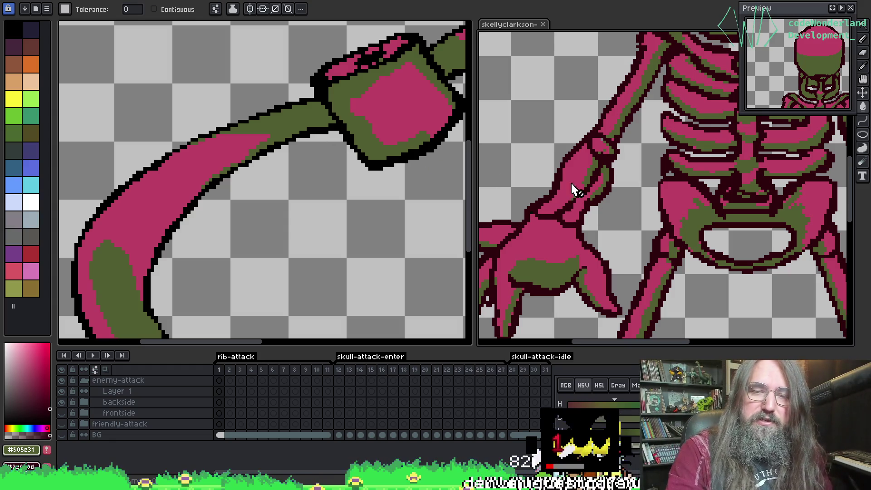
# Sample the scythe's black outline and the skeleton's matching colour for Replace Color on the scythe layer.
pyautogui.press('i')
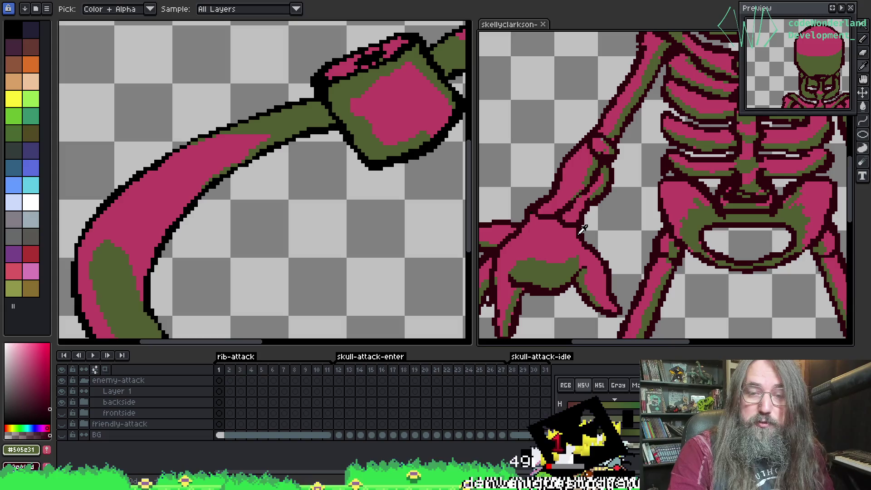
pyautogui.press('g')
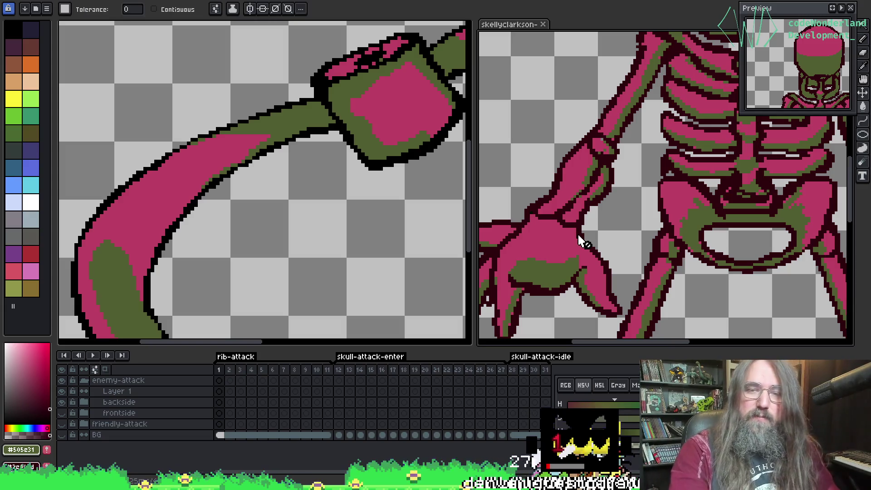
pyautogui.press('i')
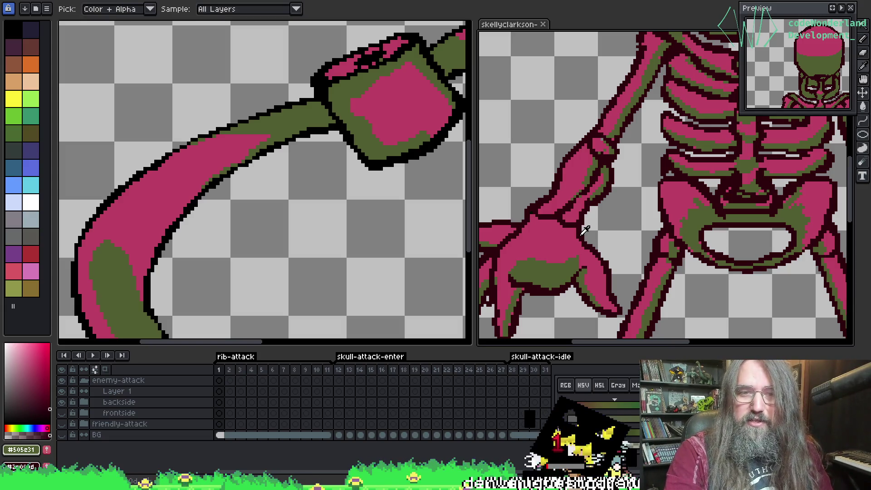
pyautogui.press('g')
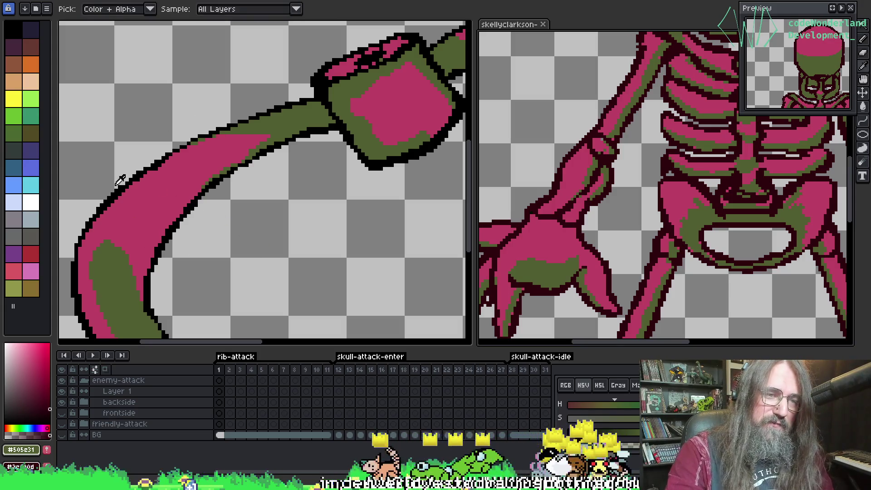
pyautogui.keyDown('alt'); pyautogui.click(121, 182); pyautogui.keyUp('alt')
pyautogui.hotkey('ctrl', 'Tab')
pyautogui.moveTo(391, 221)
pyautogui.mouseDown()
pyautogui.moveTo(268, 243)
pyautogui.moveTo(262, 252)
pyautogui.mouseUp()
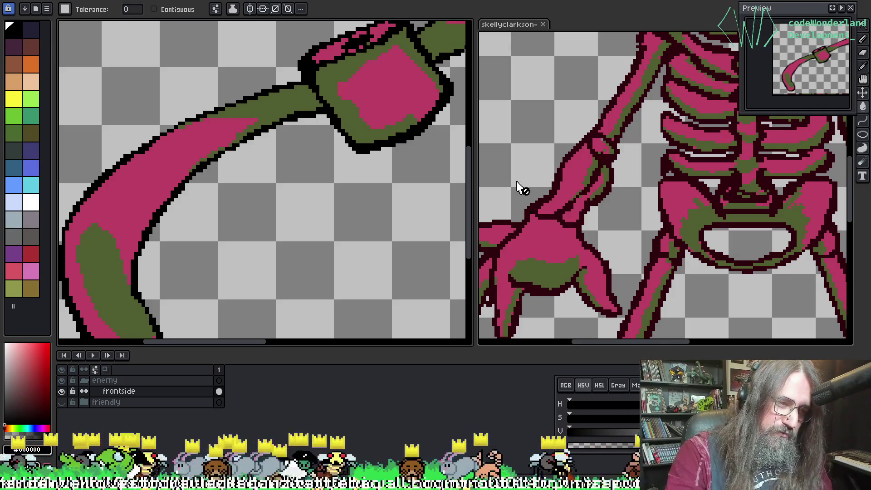
pyautogui.press('i')
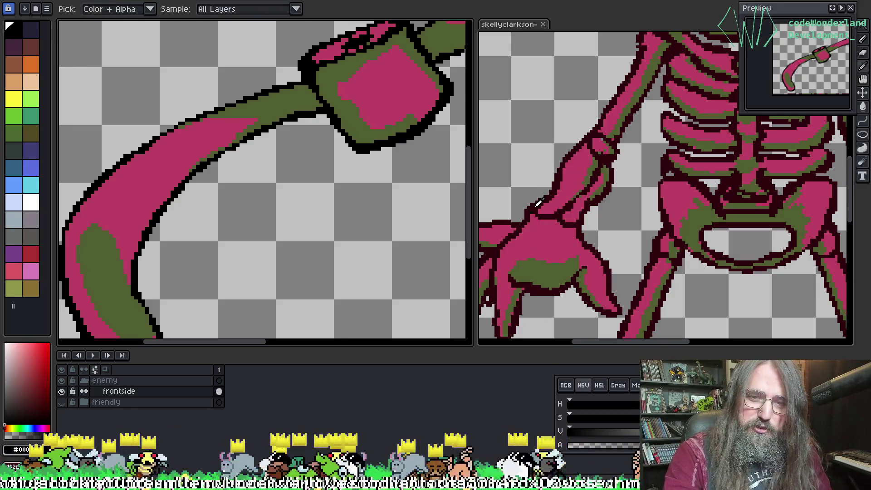
pyautogui.click(540, 203)
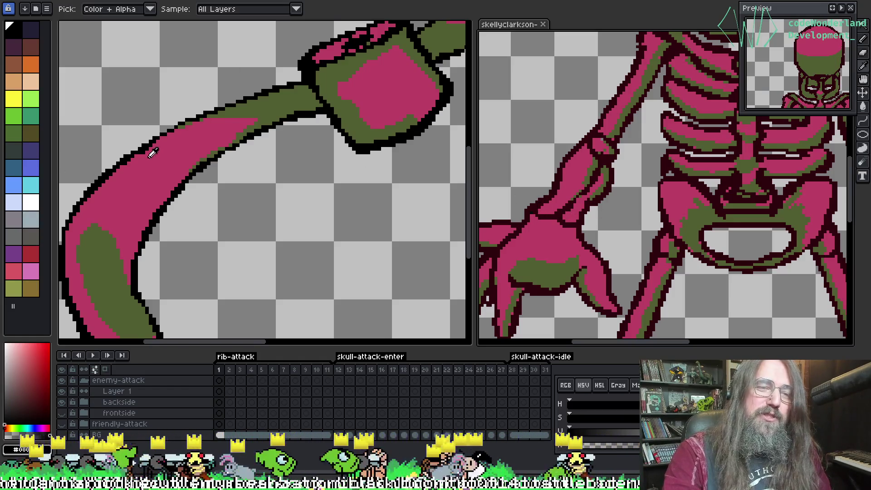
pyautogui.click(212, 187)
pyautogui.press('g')
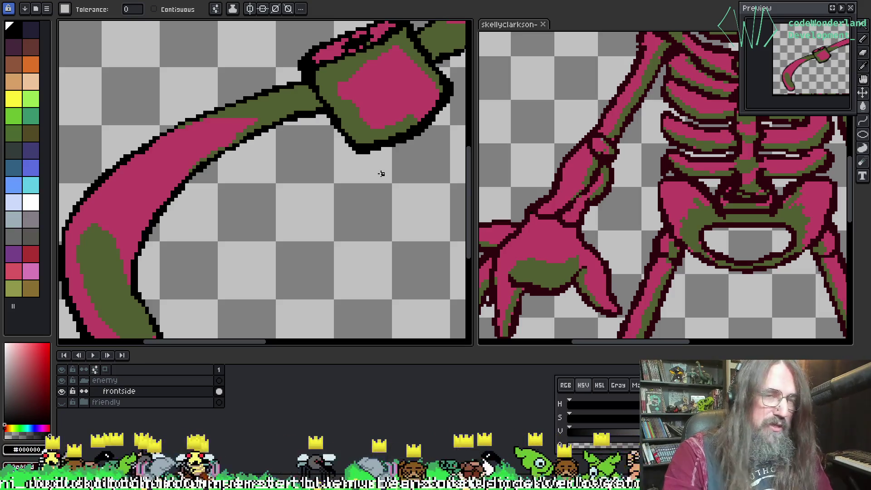
pyautogui.hotkey('shift', 'r')
# Confirm the scythe's colour replacement and view the whole scythe.
pyautogui.click(594, 203)
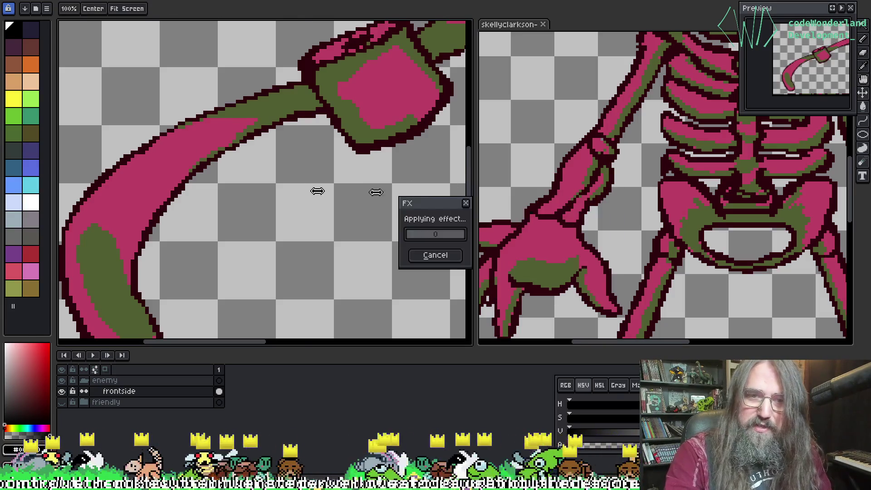
pyautogui.scroll(-3, 317, 191)
pyautogui.press('w')
pyautogui.middleClick(262, 175)
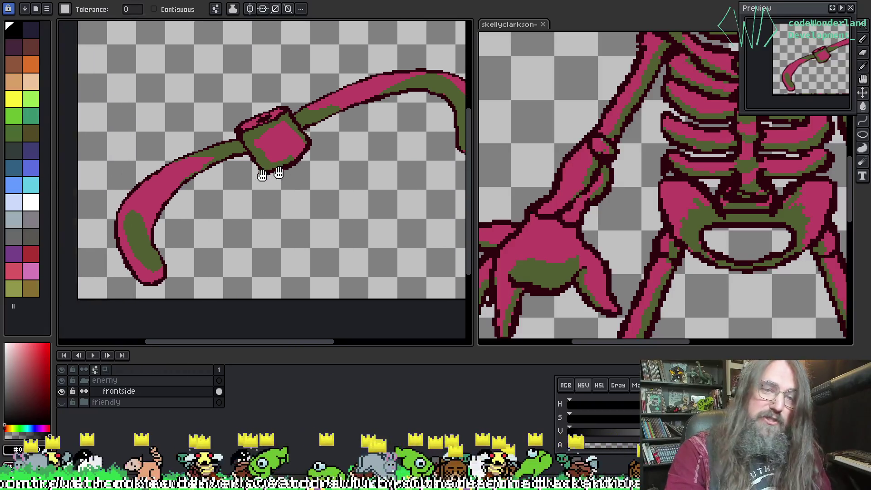
pyautogui.scroll(2, 270, 237)
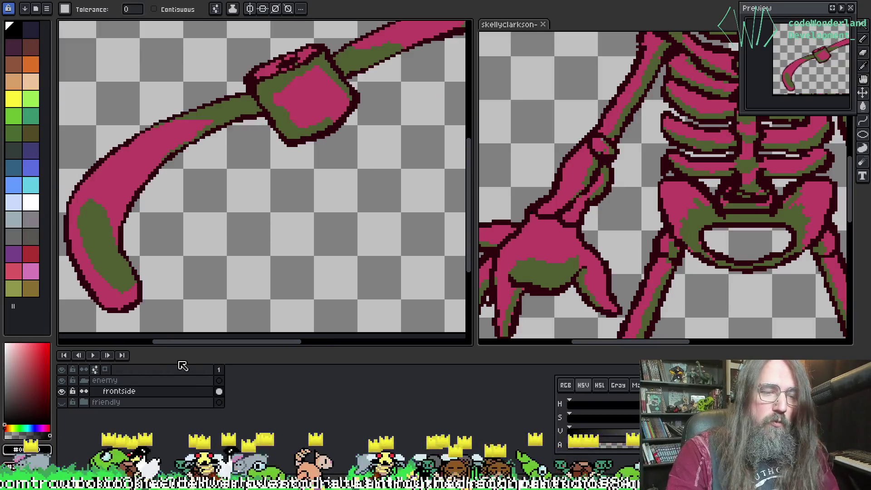
# Hide the pink enemy scythe group, then show and expand the grey friendly group.
pyautogui.click(84, 380)
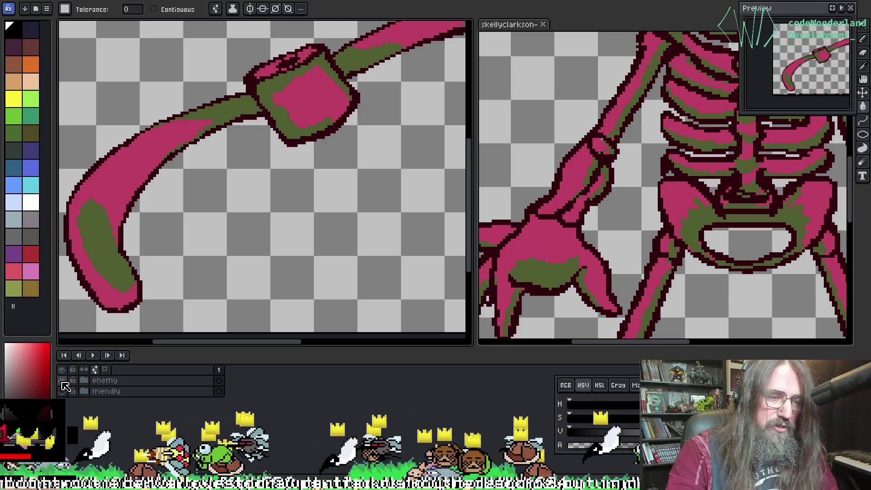
pyautogui.click(62, 381)
pyautogui.click(62, 391)
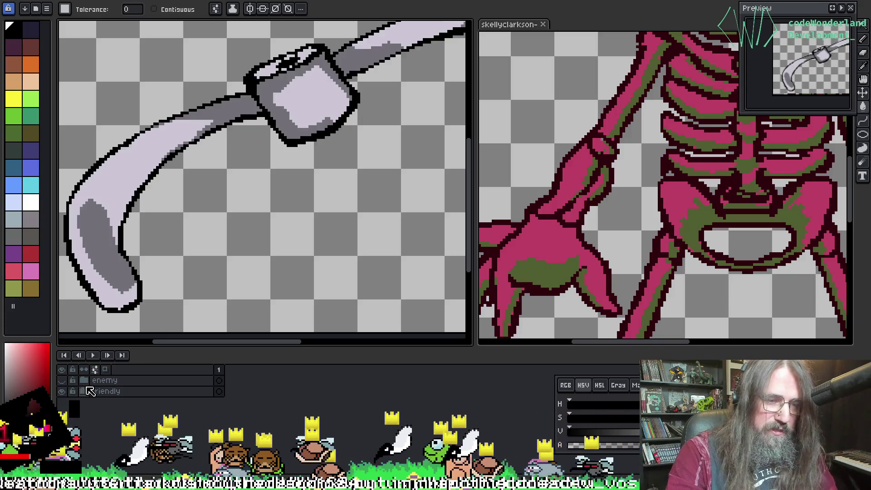
pyautogui.click(86, 391)
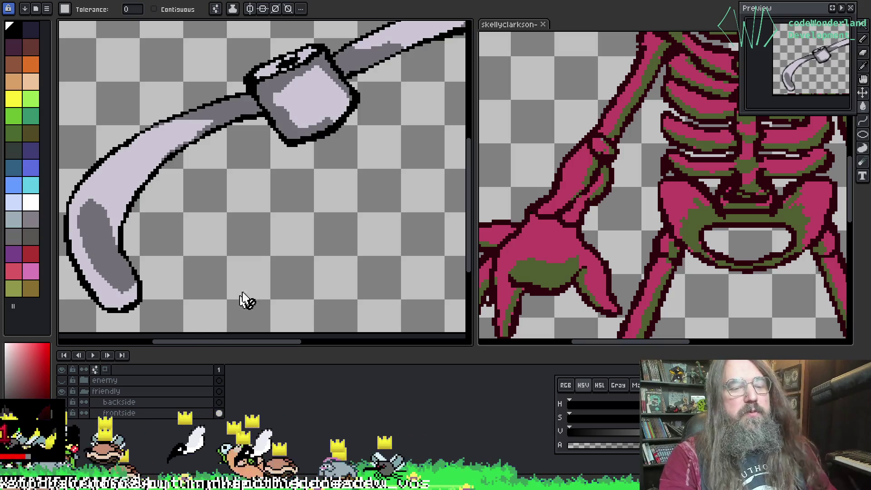
pyautogui.moveTo(245, 299)
pyautogui.mouseDown()
pyautogui.moveTo(151, 219)
pyautogui.moveTo(253, 259)
pyautogui.moveTo(210, 227)
pyautogui.mouseUp()
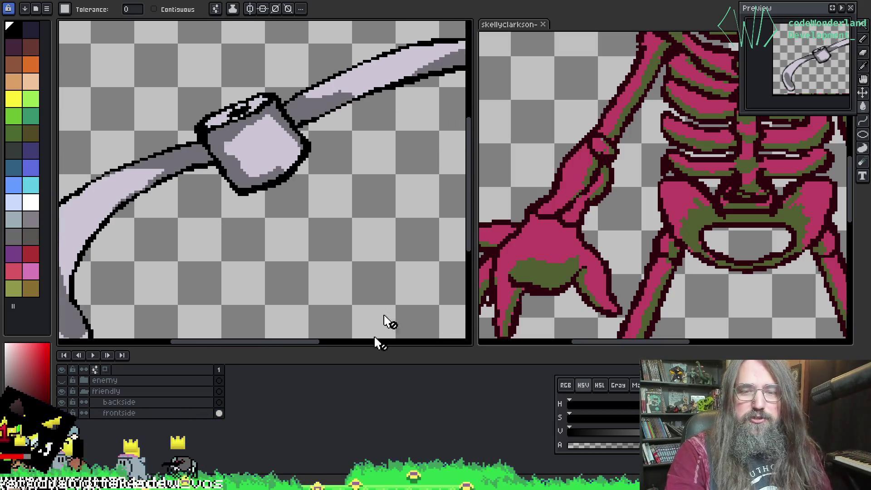
pyautogui.scroll(1, 570, 199)
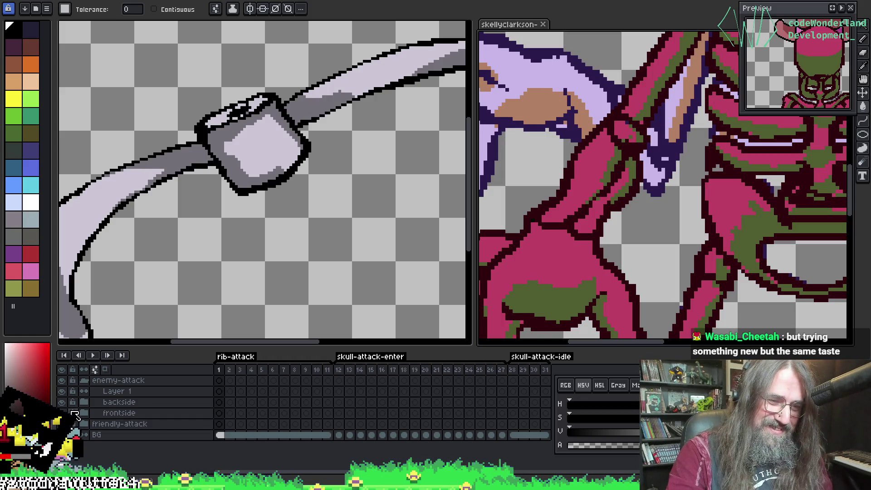
# Hide enemy-attack, then eyedrop the skeleton's lavender bone and the scythe handle's grey.
pyautogui.click(84, 381)
pyautogui.click(62, 380)
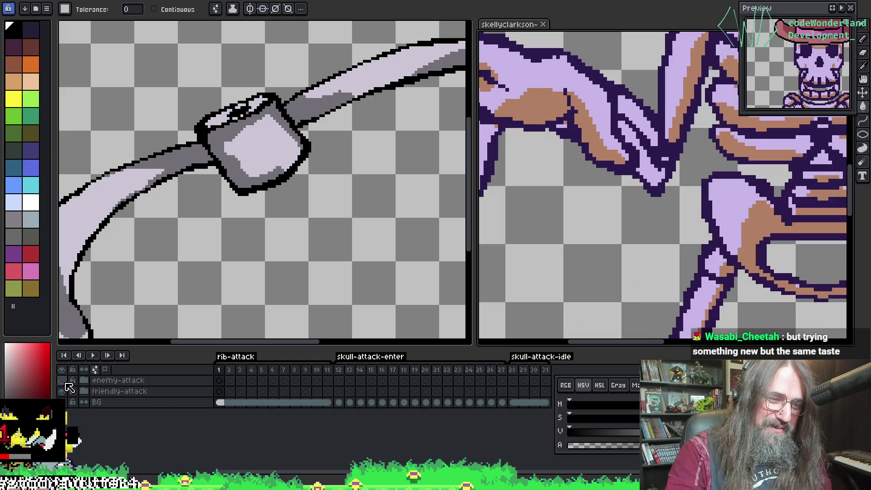
pyautogui.press('i')
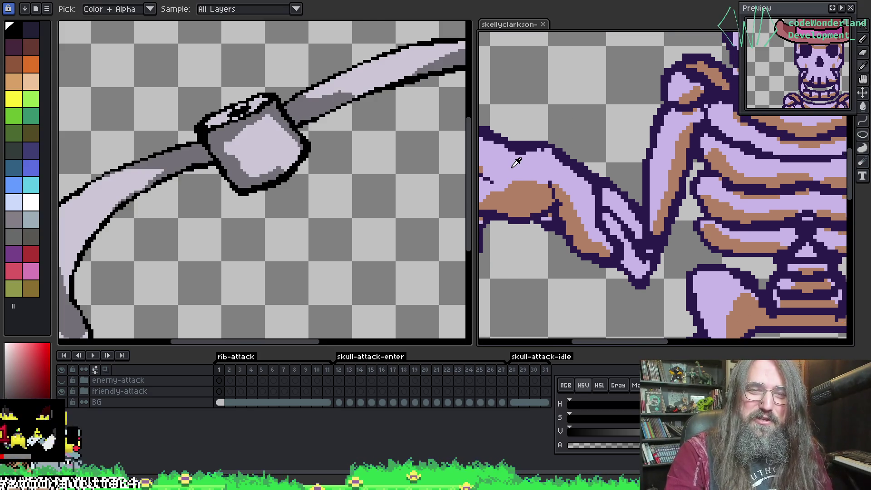
pyautogui.click(515, 164)
pyautogui.click(355, 76)
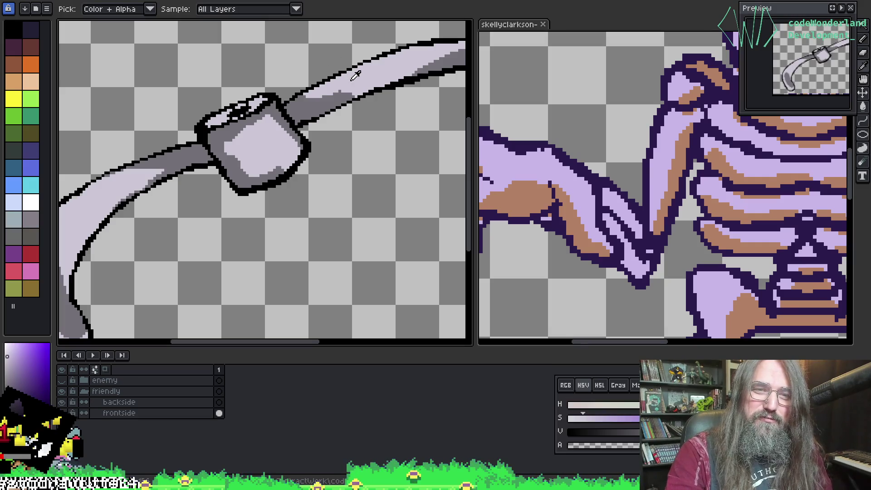
pyautogui.press('g')
pyautogui.moveTo(340, 131)
pyautogui.mouseDown()
pyautogui.moveTo(195, 186)
pyautogui.moveTo(167, 181)
pyautogui.moveTo(286, 171)
pyautogui.moveTo(288, 162)
pyautogui.moveTo(226, 144)
pyautogui.moveTo(380, 196)
pyautogui.moveTo(234, 225)
pyautogui.moveTo(147, 255)
pyautogui.mouseUp()
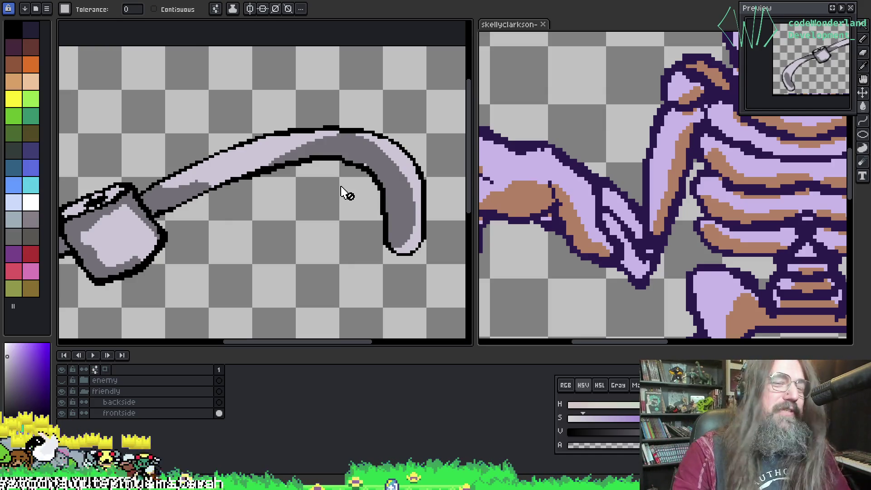
# Sample the skeleton's lavender #c9b7e8 and the scythe's light grey #cbc6d4 with the eyedropper.
pyautogui.press('i')
pyautogui.click(519, 173)
pyautogui.click(261, 143)
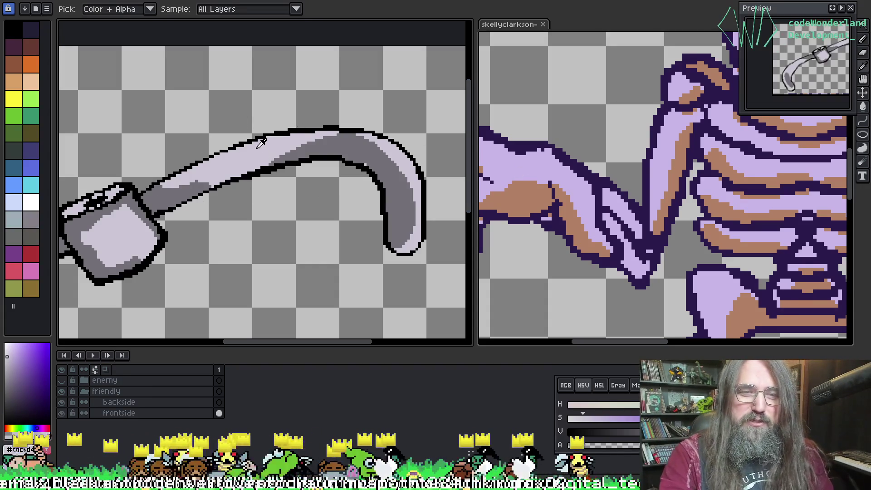
pyautogui.press('g')
pyautogui.moveTo(243, 194); pyautogui.dragTo(288, 165)
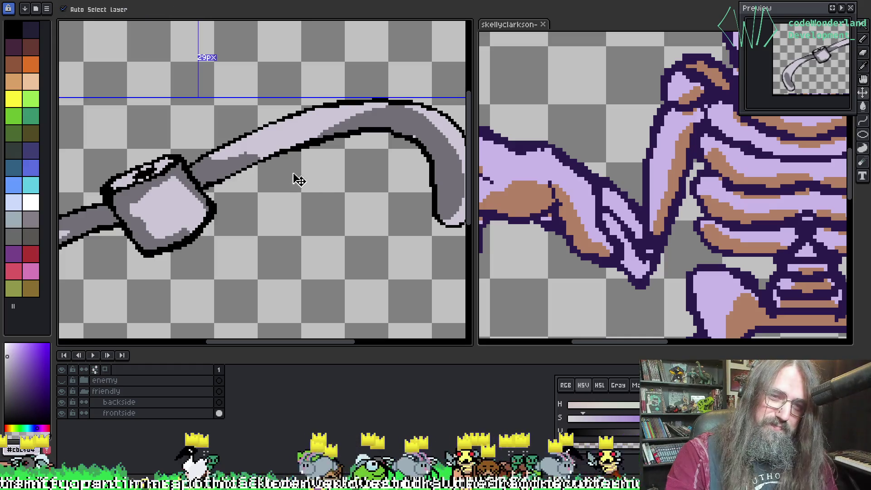
# Re-sample the scythe's light grey, then select the scythe's frontside layer.
pyautogui.click(591, 193)
pyautogui.press('i')
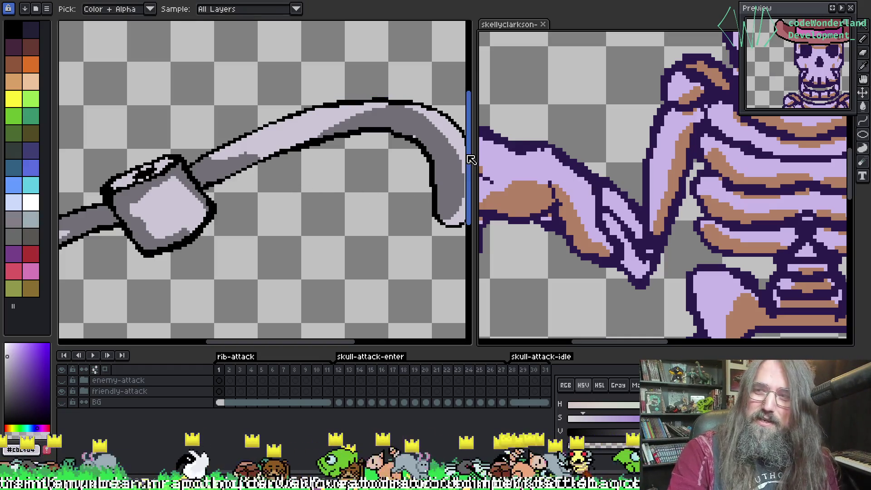
pyautogui.click(292, 127)
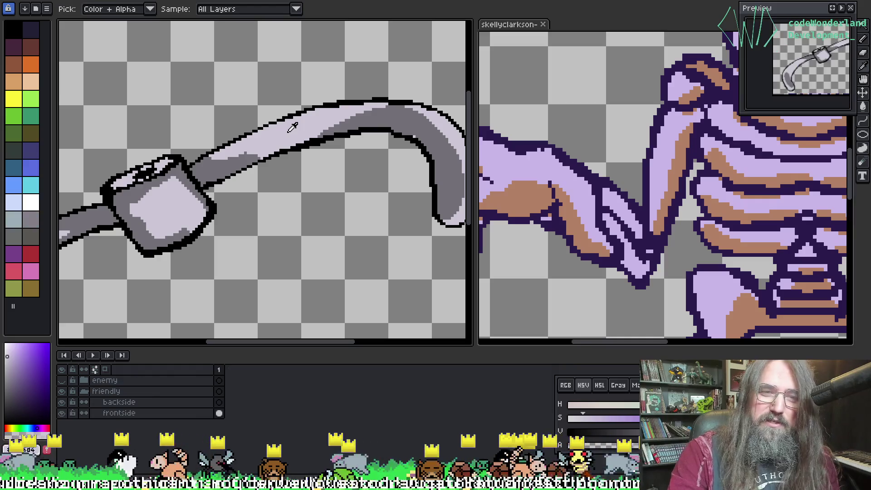
pyautogui.press('g')
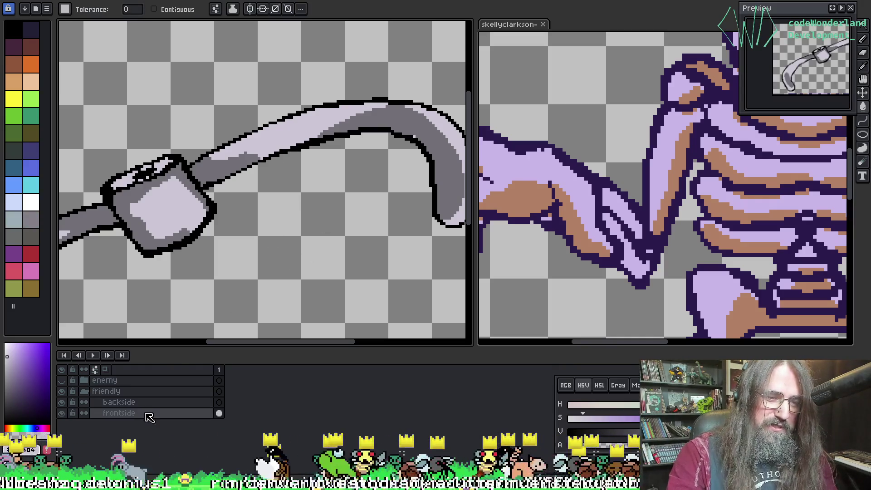
pyautogui.click(146, 412)
# Replace the scythe's light grey with lavender #c9b7e8, undoing and redoing to compare.
pyautogui.hotkey('shift', 'r')
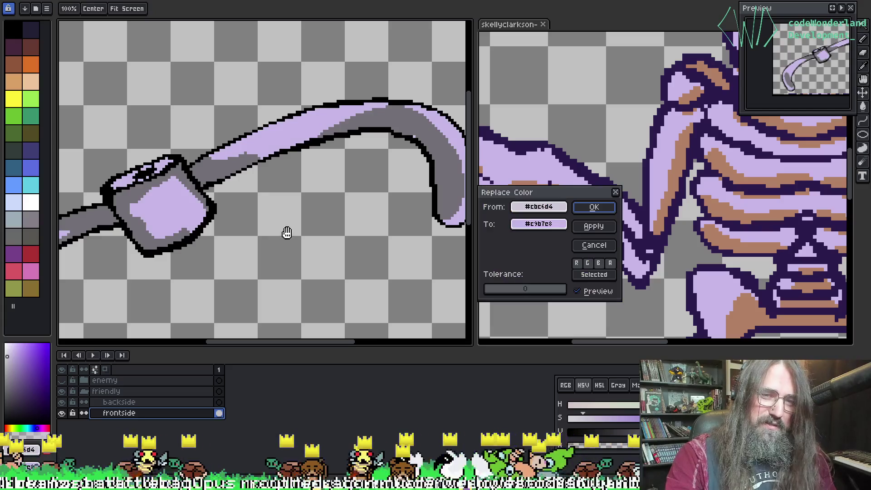
pyautogui.click(591, 206)
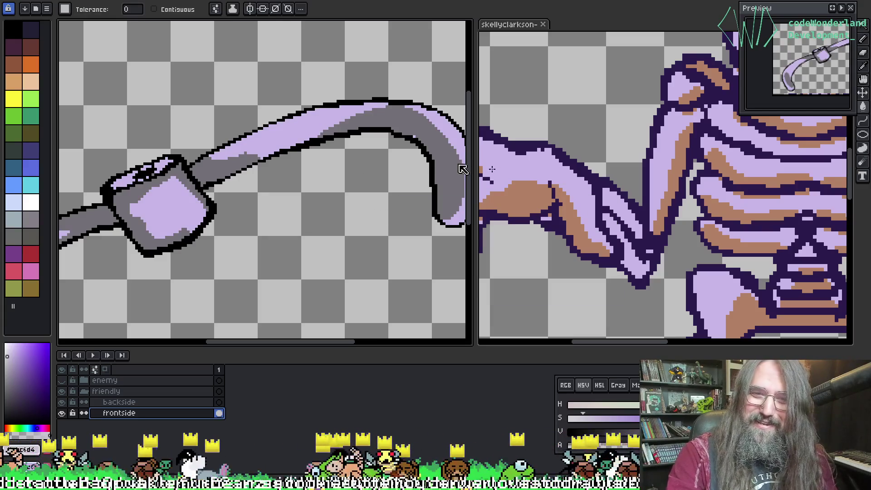
pyautogui.hotkey('ctrl', 'z')
pyautogui.hotkey('ctrl', 'y')
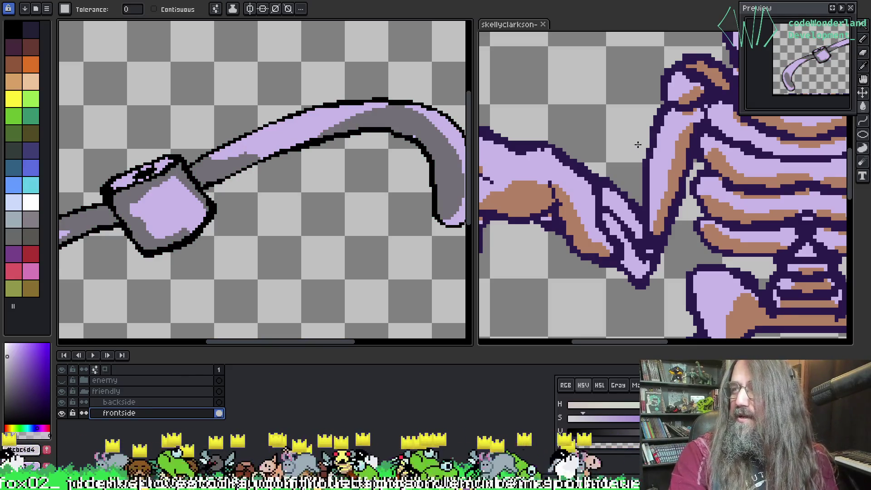
# Sample skeleton tan #b28064 and stick grey #727077, and set Replace Color to swap them.
pyautogui.press('o')
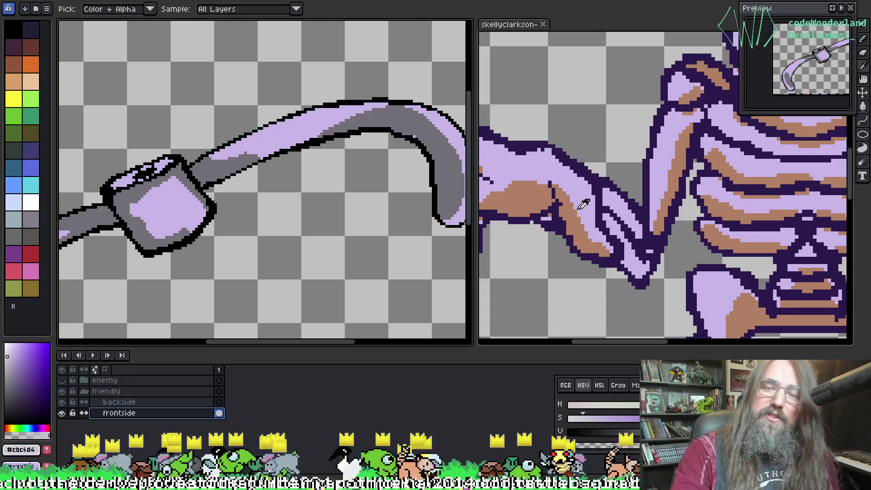
pyautogui.click(677, 172)
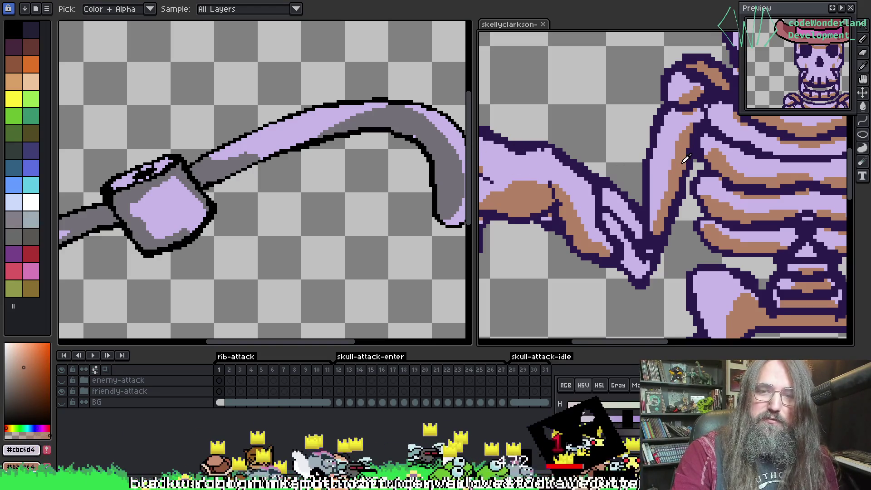
pyautogui.press('g')
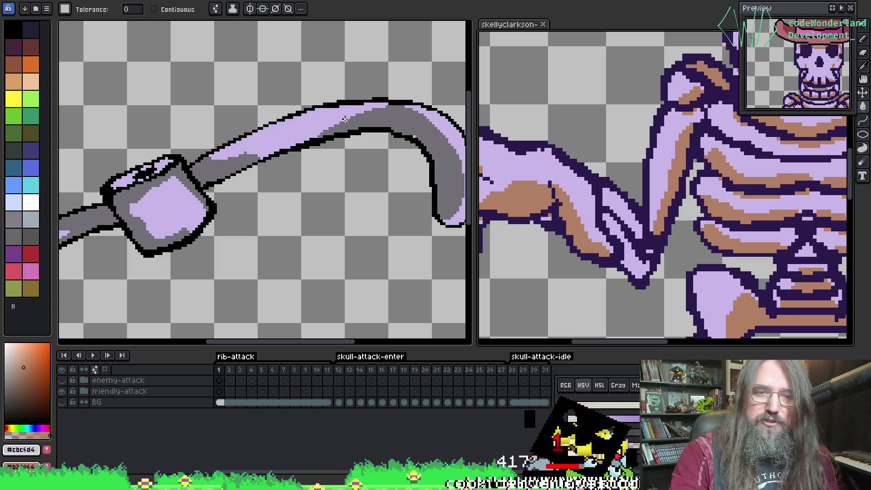
pyautogui.press('i')
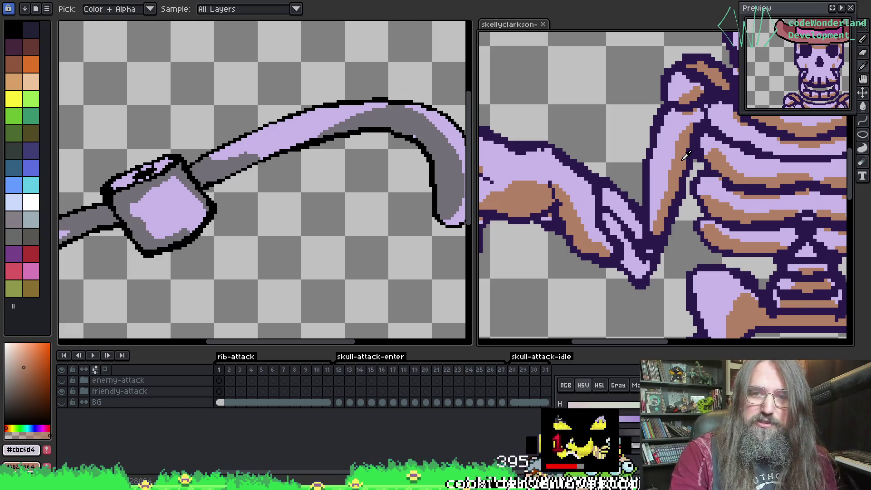
pyautogui.press('g')
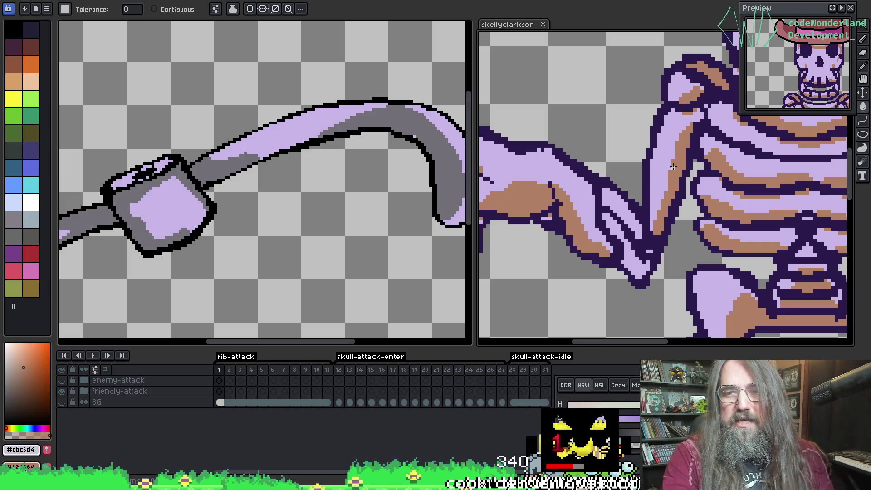
pyautogui.press('i')
pyautogui.press('g')
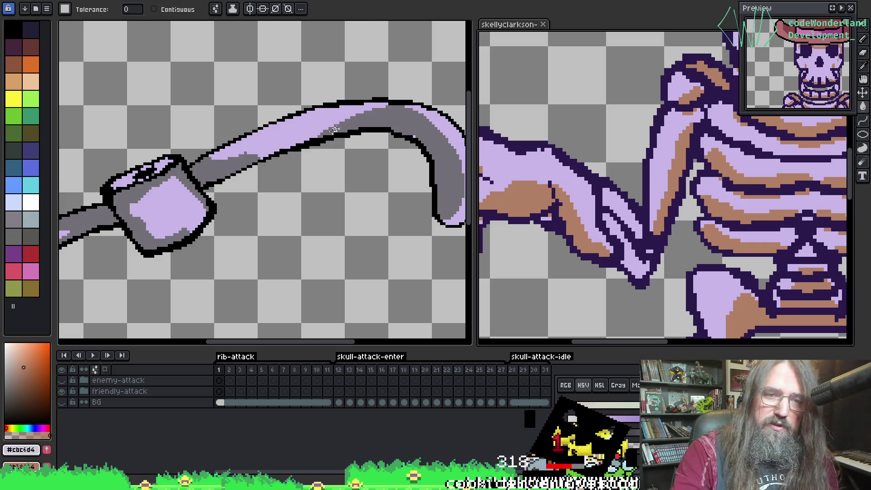
pyautogui.press('i')
pyautogui.click(383, 114)
pyautogui.press('g')
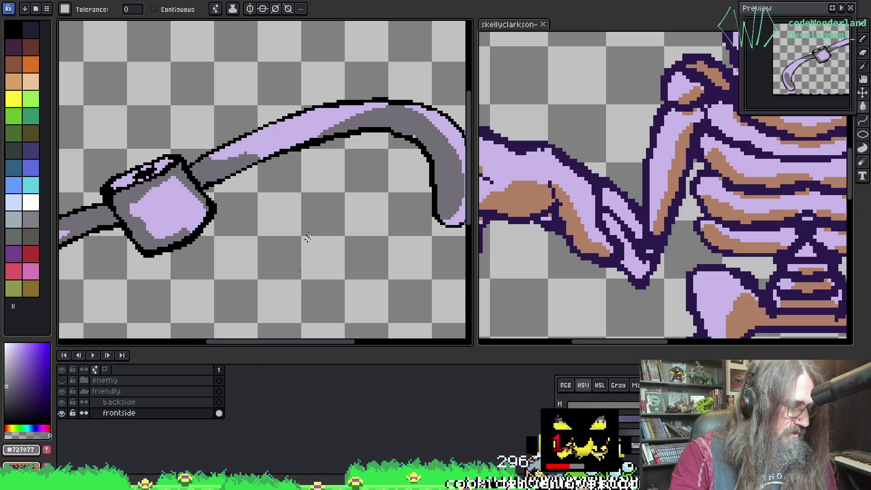
pyautogui.hotkey('shift', 'r')
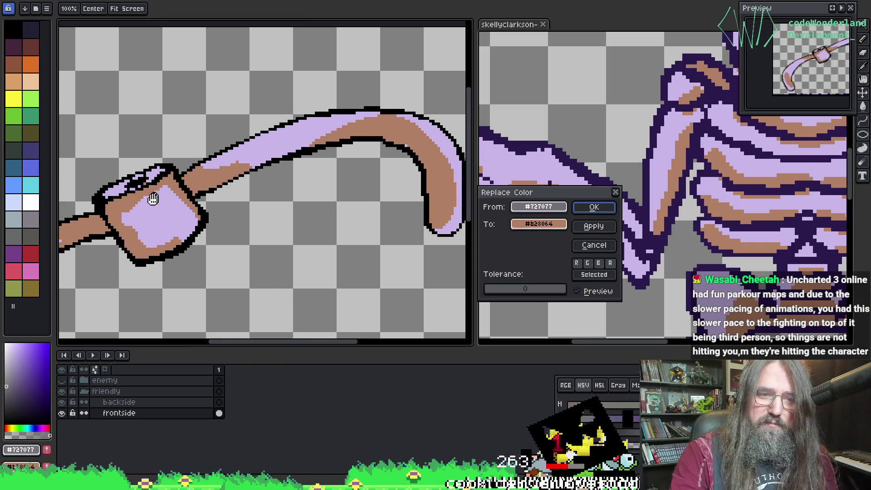
# Apply the dark grey to tan #b28064 replacement and sample a skeleton colour as secondary.
pyautogui.click(587, 208)
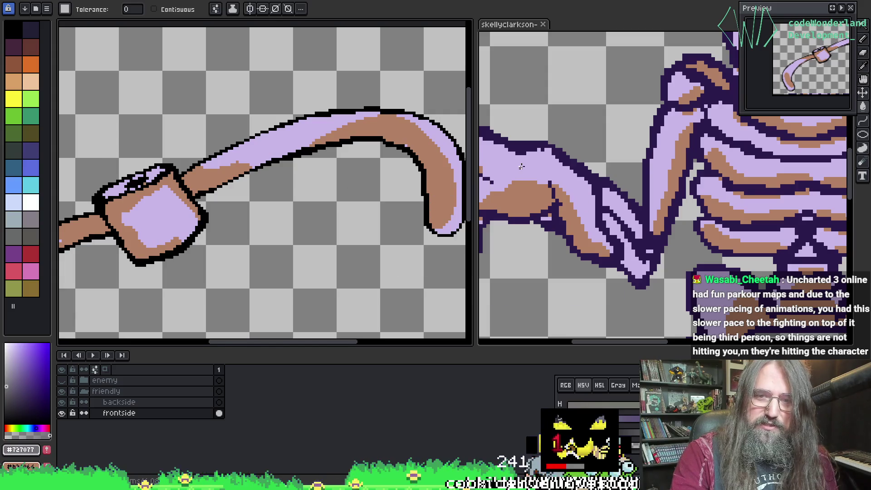
pyautogui.press('i')
pyautogui.rightClick(567, 150)
pyautogui.press('g')
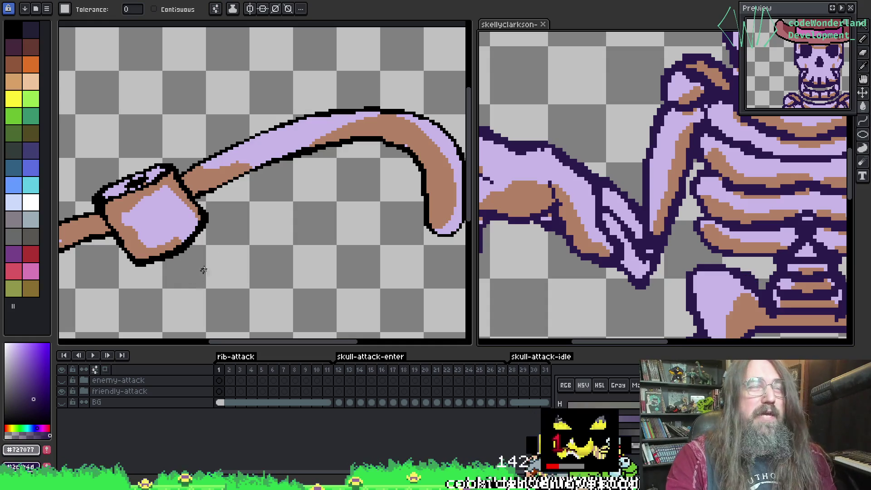
# Bring up the rib projectile sprite and sample black #000000 as the foreground colour.
pyautogui.hotkey('ctrl', 'Tab')
pyautogui.moveTo(346, 202); pyautogui.dragTo(322, 208)
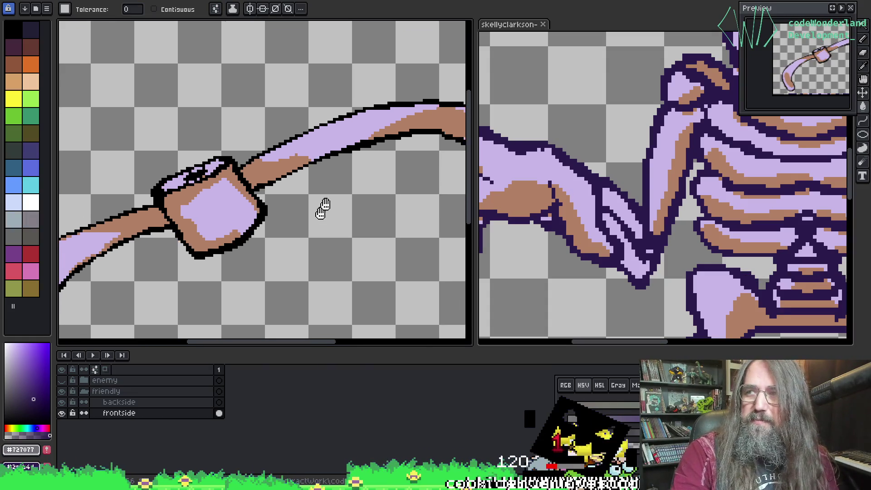
pyautogui.press('i')
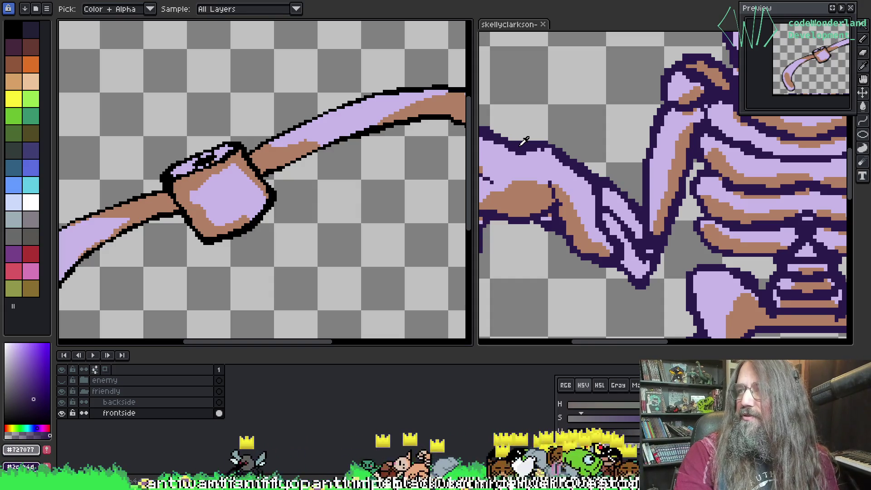
pyautogui.press('g')
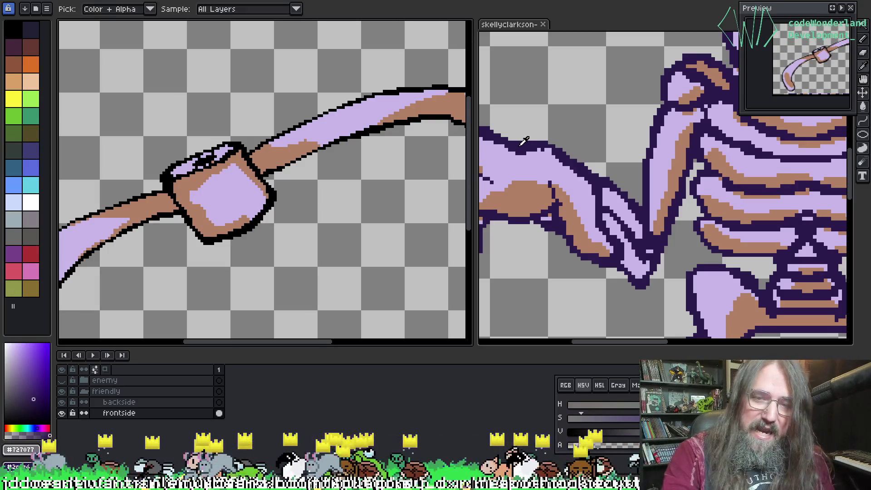
pyautogui.keyDown('alt'); pyautogui.click(519, 146); pyautogui.keyUp('alt')
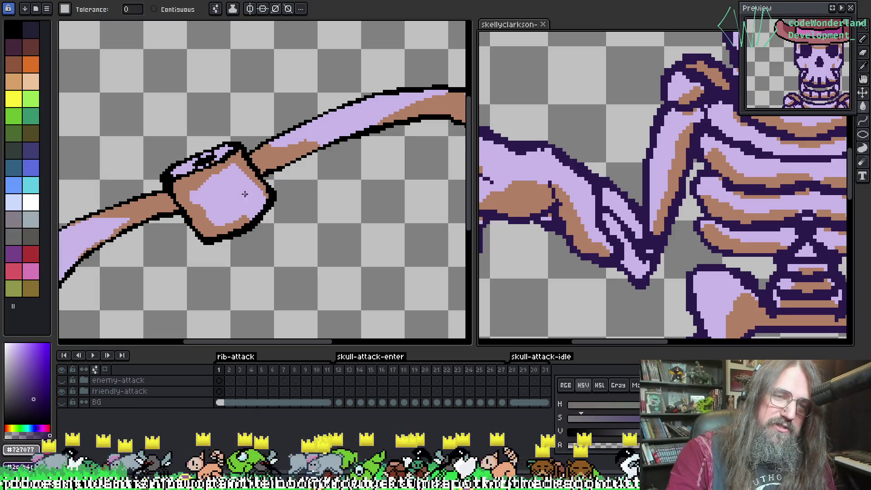
pyautogui.press('alt')
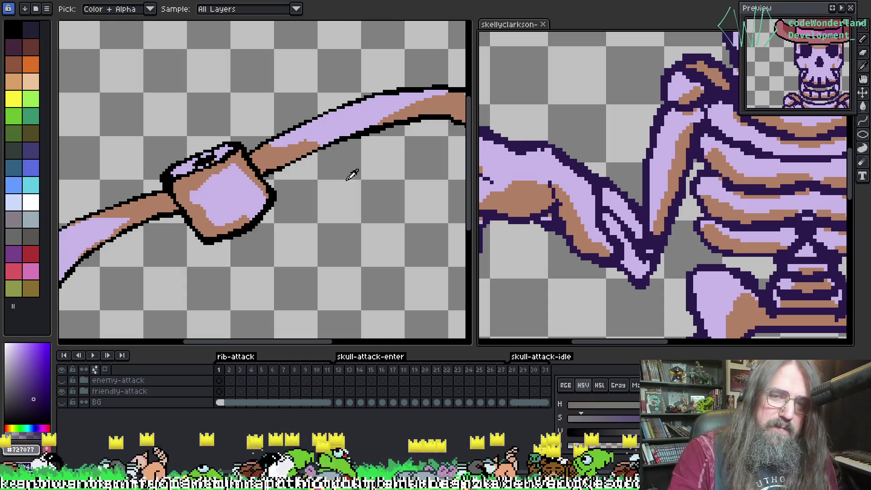
# Replace the rib's black #000000 outline with dark purple #2c1b4d, then zoom out to view it.
pyautogui.click(373, 128)
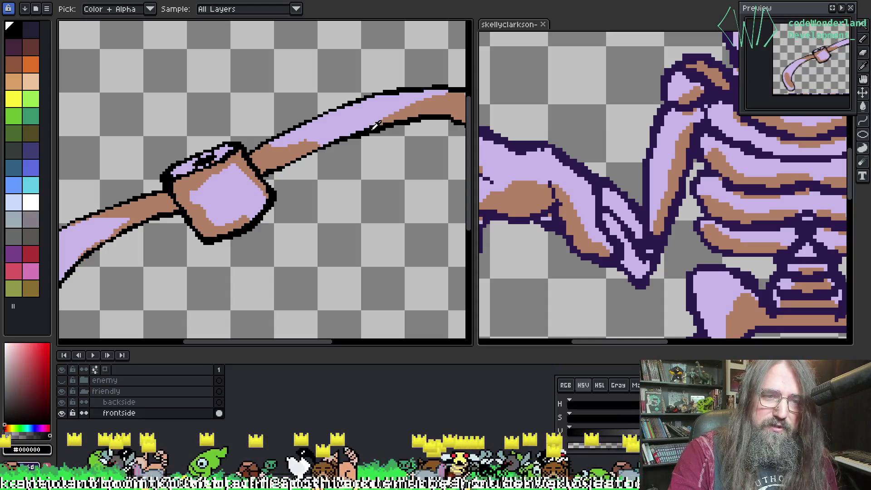
pyautogui.moveTo(190, 145)
pyautogui.mouseDown()
pyautogui.moveTo(351, 43)
pyautogui.moveTo(217, 125)
pyautogui.mouseUp()
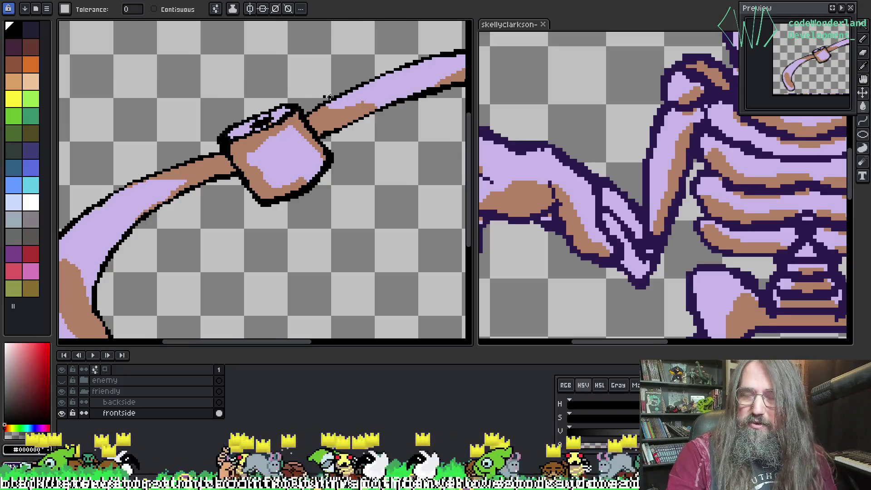
pyautogui.click(522, 137)
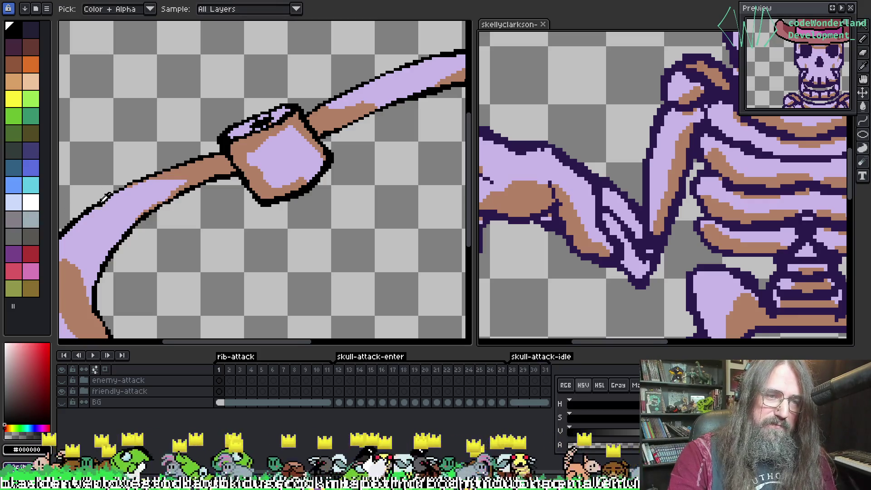
pyautogui.click(107, 197)
pyautogui.press('v')
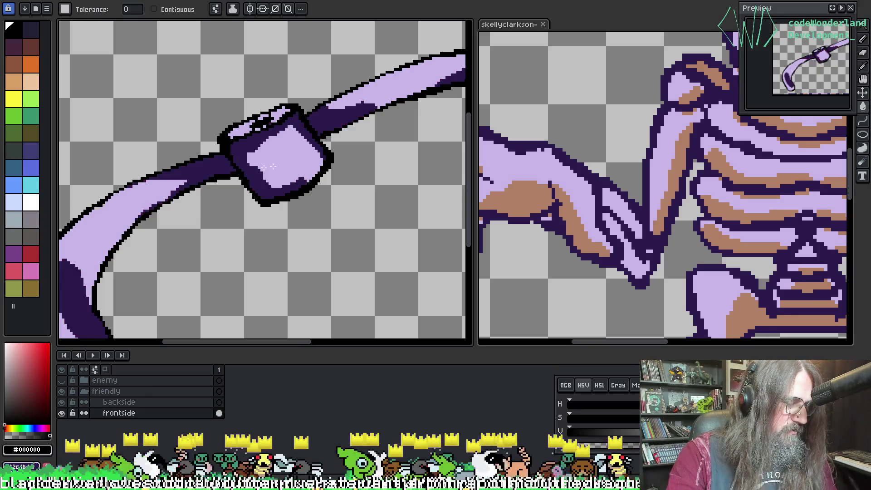
pyautogui.moveTo(403, 183); pyautogui.dragTo(380, 201)
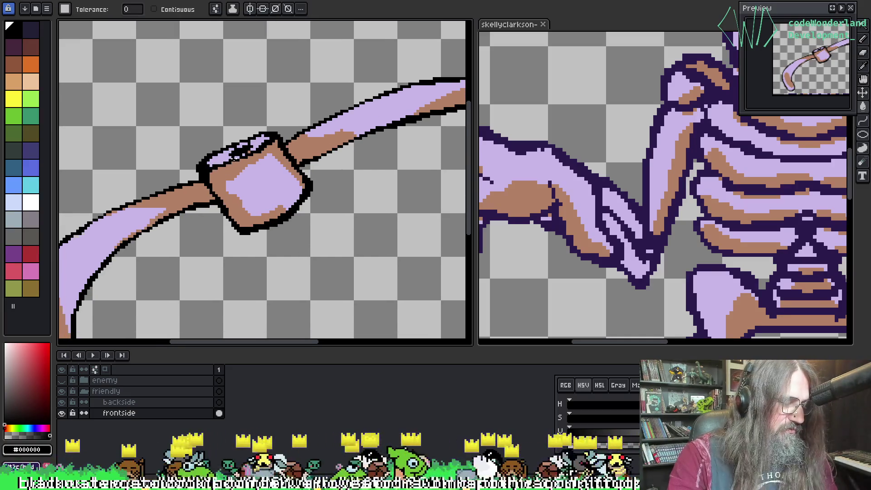
pyautogui.hotkey('shift', 'r')
pyautogui.click(593, 207)
pyautogui.press('w')
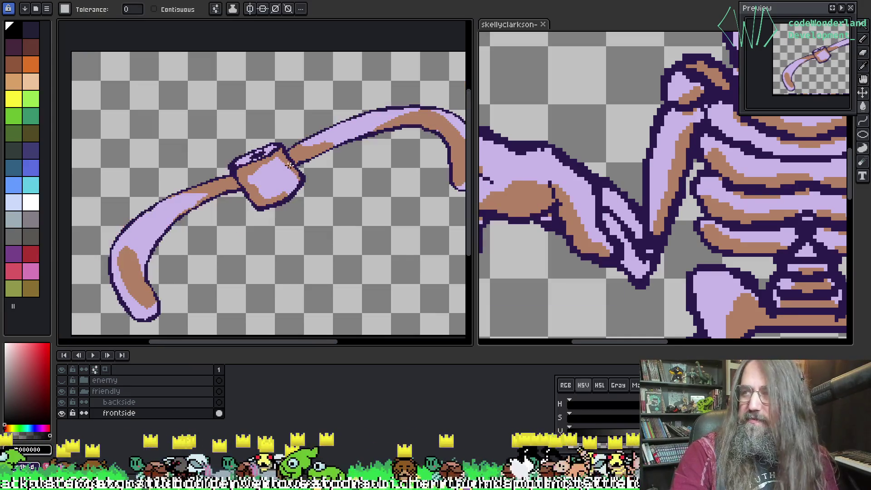
pyautogui.scroll(-3, 237, 128)
pyautogui.scroll(3, 238, 128)
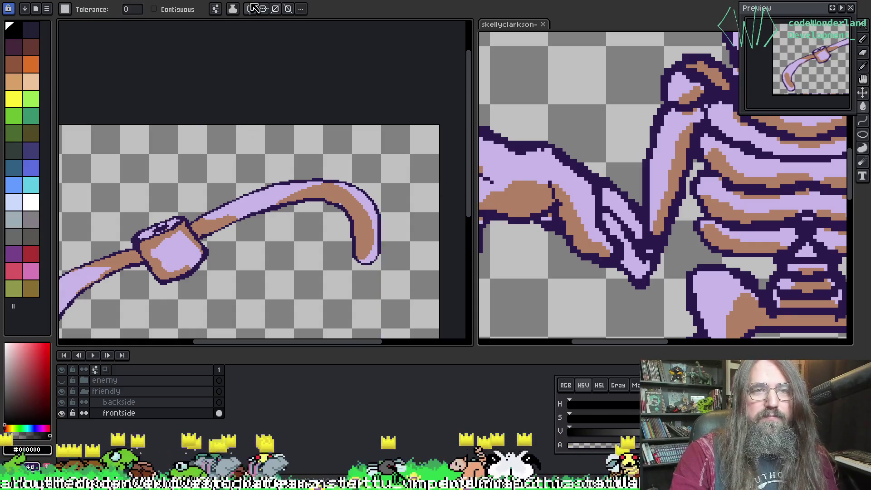
# On the cowboy-hat skull sprite, browse the Sprite and Edit menus, then open Export Sprite Sheet.
pyautogui.hotkey('ctrl', 'Tab')
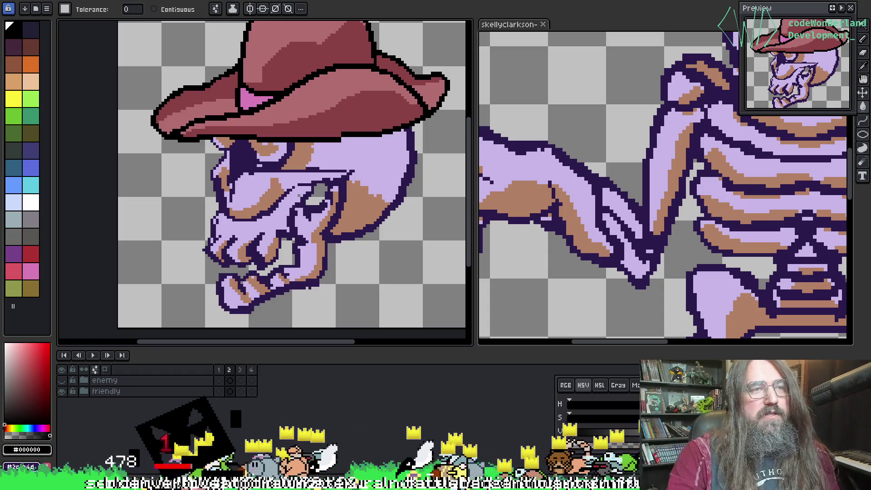
pyautogui.hotkey('alt', 's')
pyautogui.hotkey('alt', 'e')
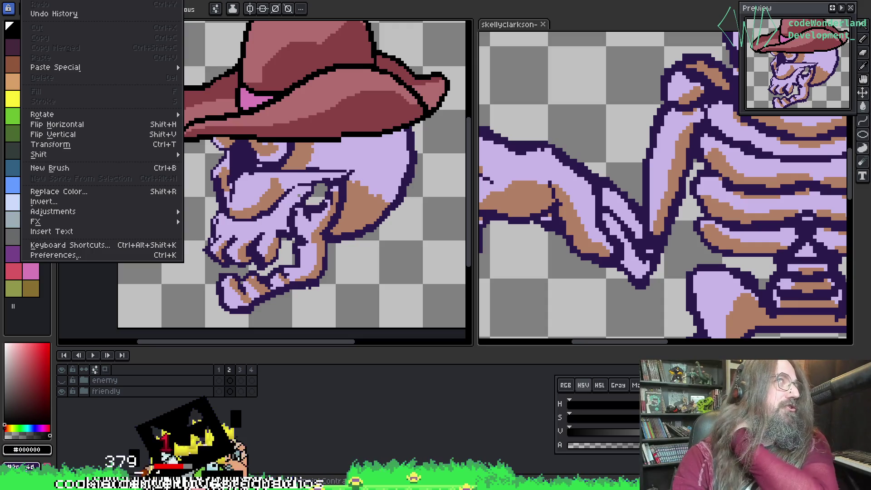
pyautogui.moveTo(55, 0)
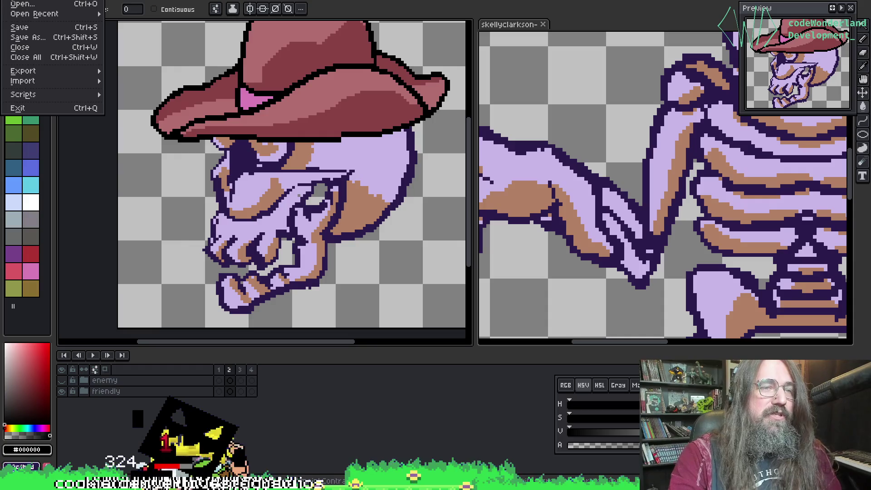
pyautogui.press('Escape')
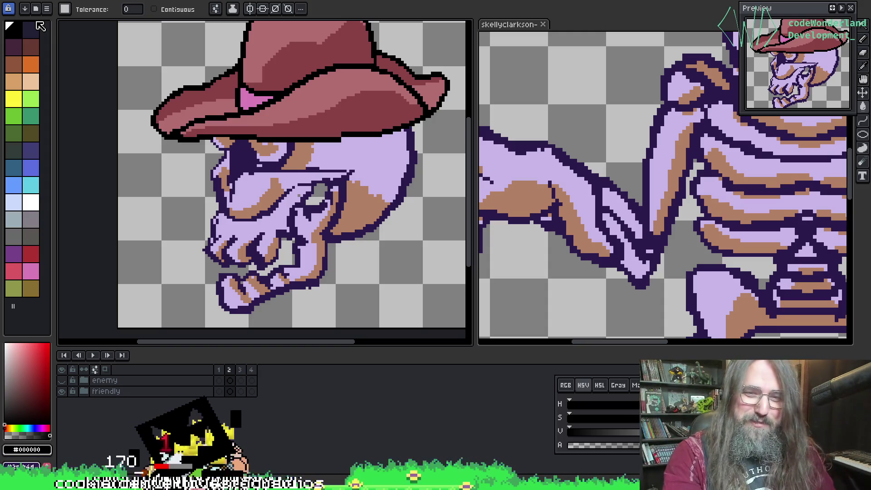
pyautogui.moveTo(317, 156)
pyautogui.mouseDown()
pyautogui.moveTo(328, 159)
pyautogui.moveTo(211, 128)
pyautogui.moveTo(252, 140)
pyautogui.mouseUp()
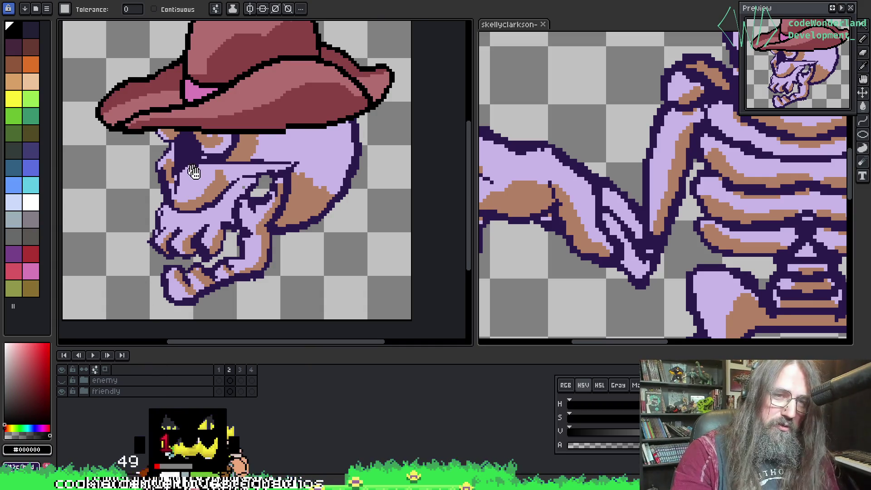
pyautogui.moveTo(195, 174); pyautogui.dragTo(209, 179)
pyautogui.hotkey('ctrl', 'e')
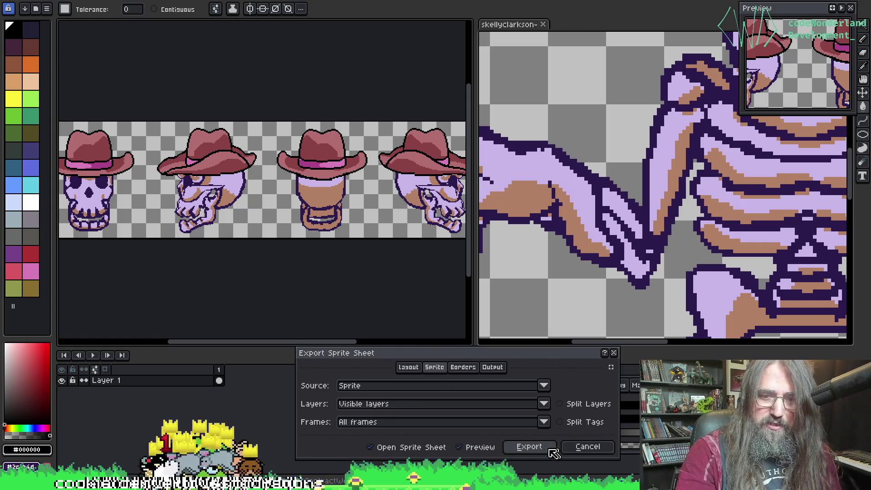
# Export the four cowboy-hat skull frames as a sprite sheet and view the rib projectile.
pyautogui.click(526, 449)
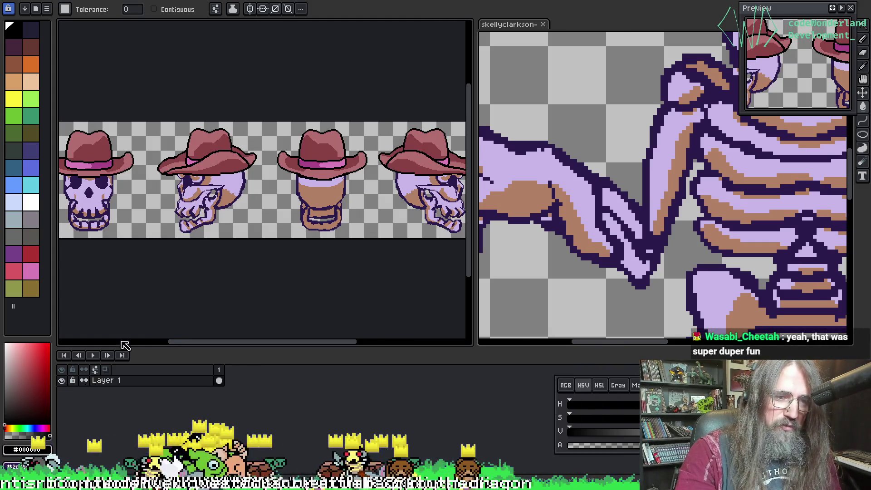
pyautogui.hotkey('ctrl', 'w')
pyautogui.scroll(-5, 219, 194)
pyautogui.hscroll(-3, 219, 194)
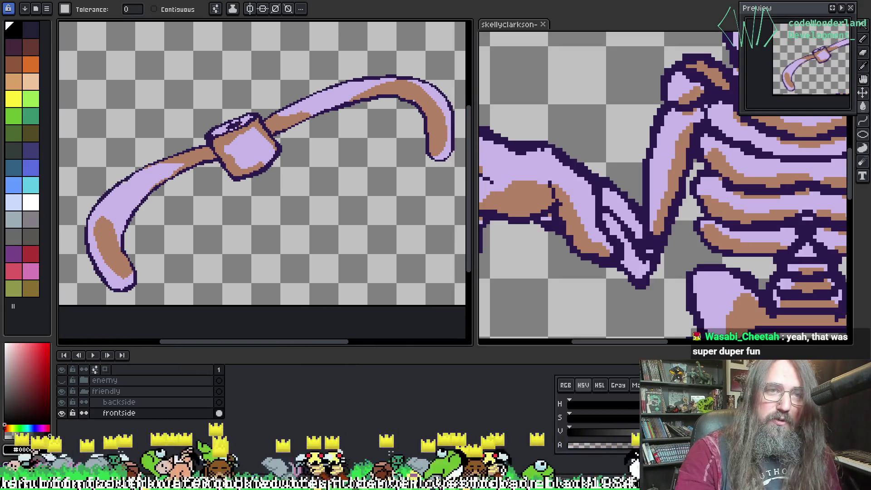
# Return to the cowboy-hat skull, recentre it, and toggle the friendly layer off and on.
pyautogui.hotkey('ctrl', 'w')
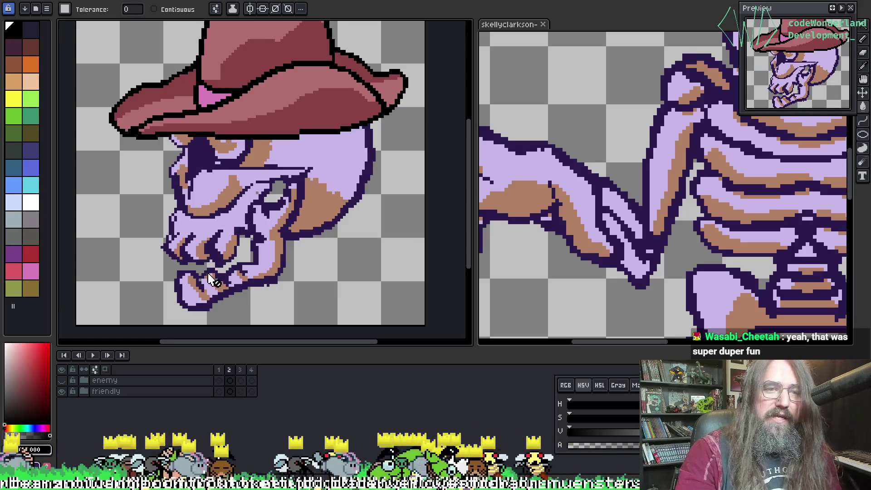
pyautogui.moveTo(230, 161); pyautogui.dragTo(231, 149)
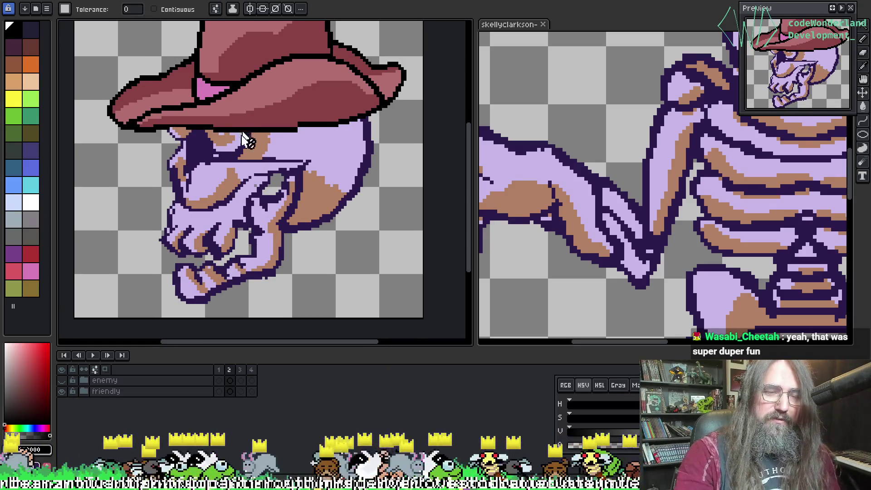
pyautogui.moveTo(252, 268); pyautogui.dragTo(240, 261)
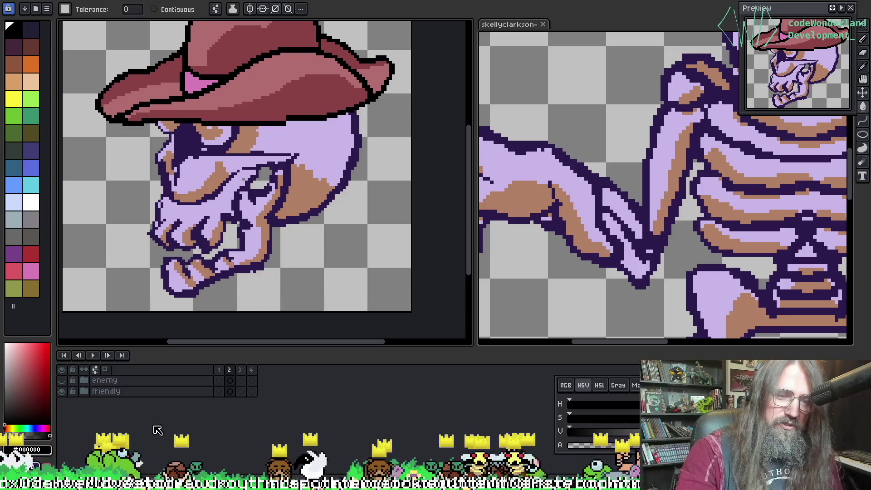
pyautogui.click(62, 391)
pyautogui.click(62, 391)
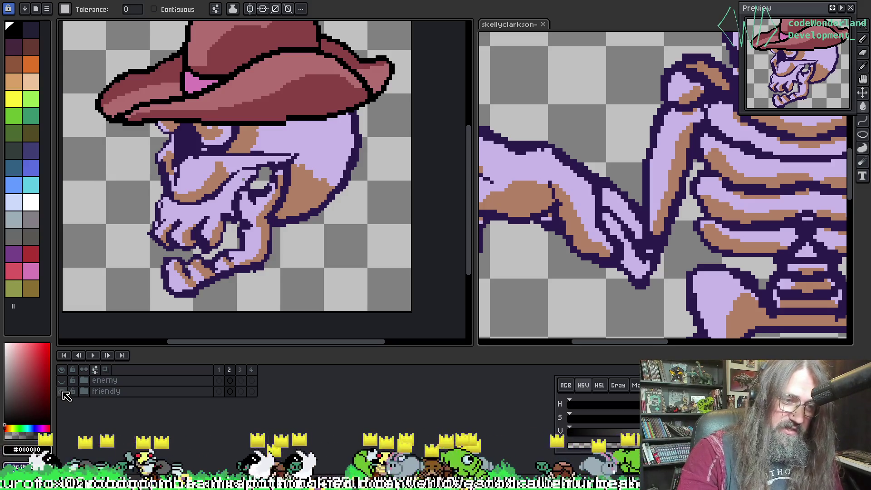
# Hide the friendly cowboy skull layer and show the pink-and-green enemy skull layer.
pyautogui.click(62, 390)
pyautogui.click(62, 380)
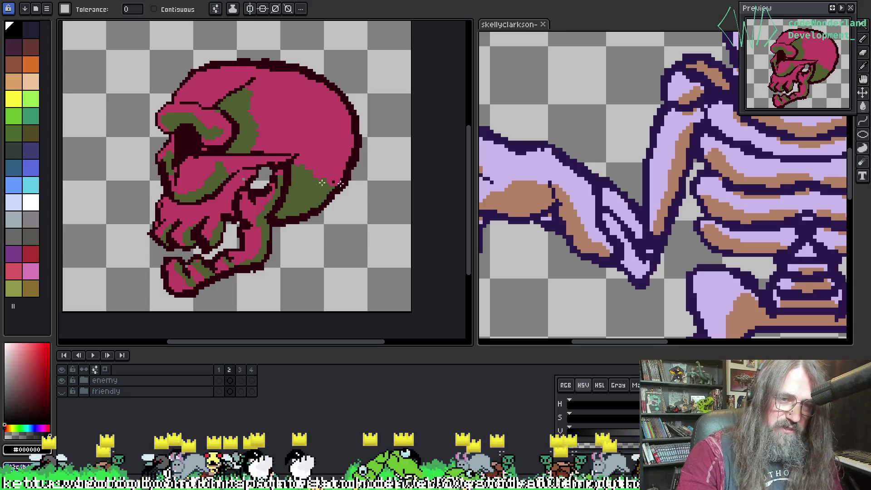
pyautogui.scroll(-2, 249, 252)
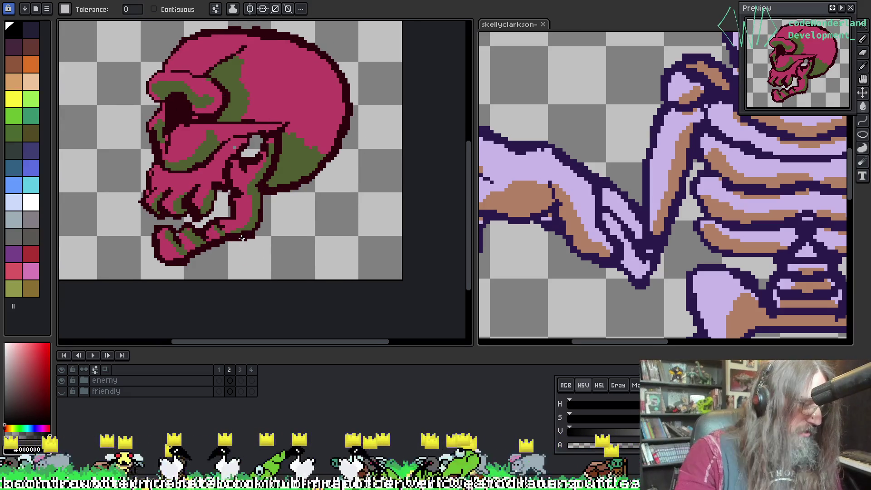
# Preview the enemy skull in Export Sprite Sheet, then close it without exporting.
pyautogui.hotkey('ctrl', 'e')
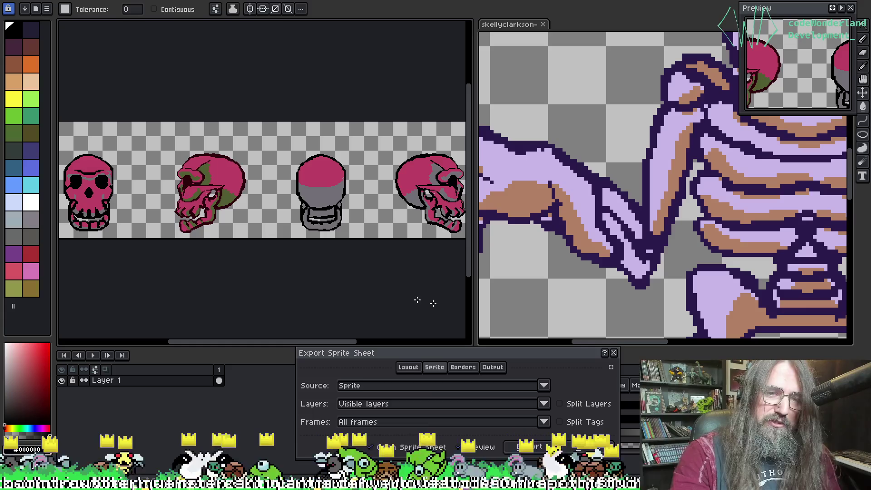
pyautogui.moveTo(321, 249); pyautogui.dragTo(362, 245)
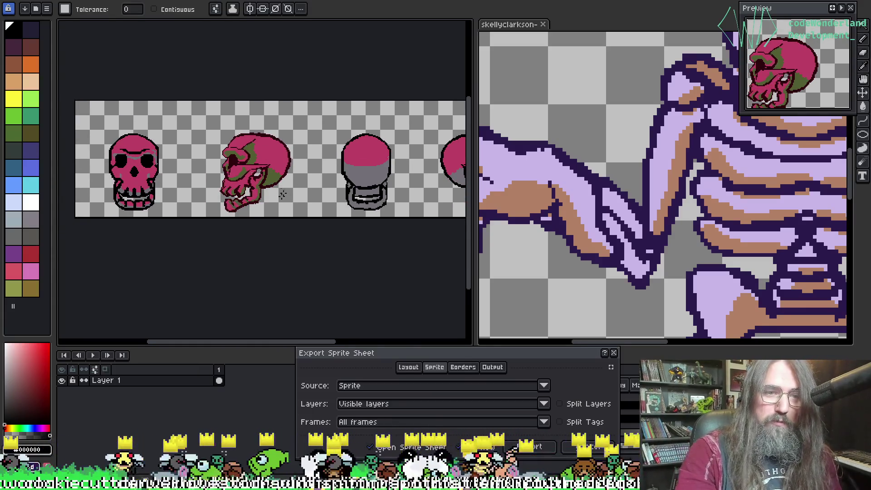
pyautogui.moveTo(277, 202)
pyautogui.mouseDown()
pyautogui.moveTo(177, 200)
pyautogui.moveTo(324, 194)
pyautogui.moveTo(266, 204)
pyautogui.moveTo(171, 169)
pyautogui.mouseUp()
pyautogui.scroll(3, 171, 169)
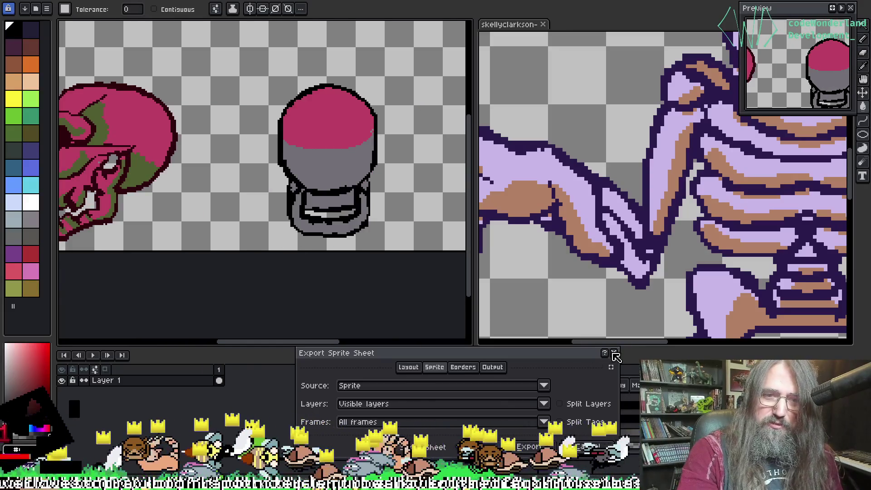
pyautogui.click(614, 353)
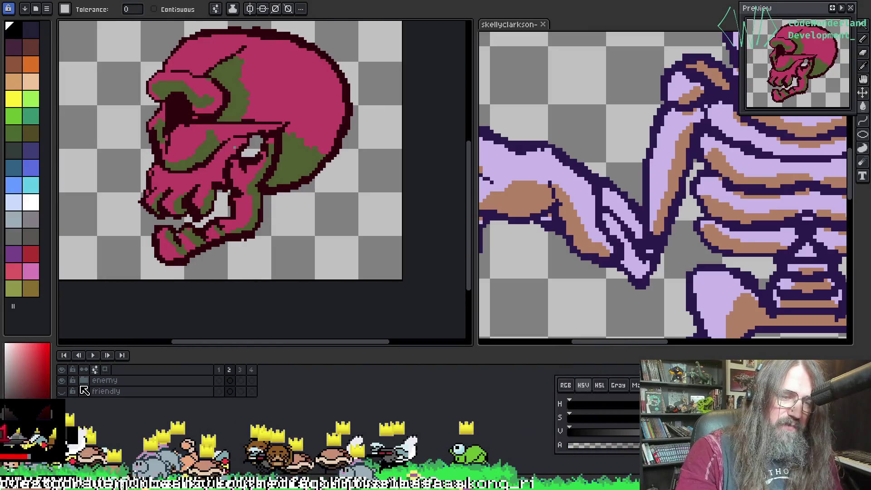
# Expand the enemy group and sample the olive green and leftover grey across the skull frames.
pyautogui.click(85, 382)
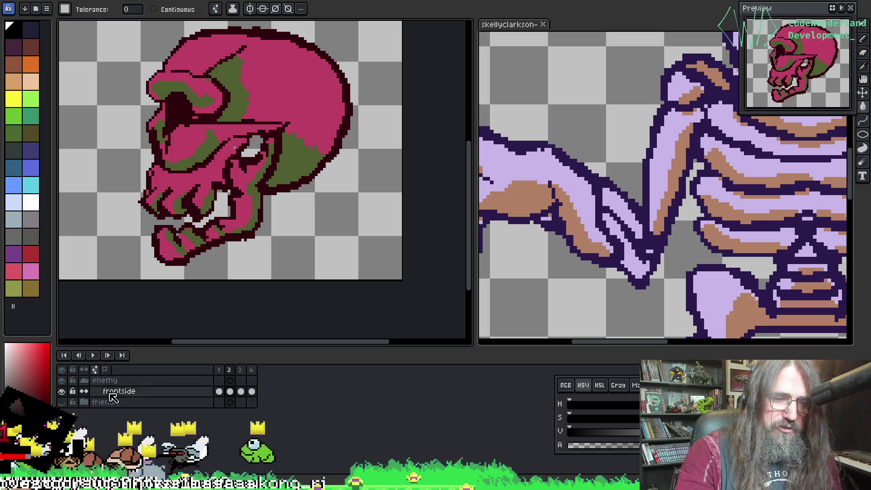
pyautogui.scroll(2, 206, 255)
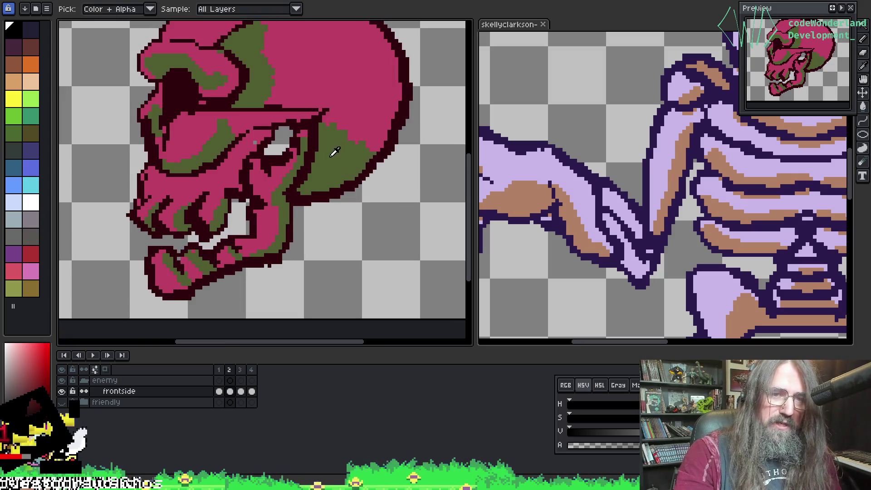
pyautogui.keyDown('alt'); pyautogui.click(335, 153); pyautogui.keyUp('alt')
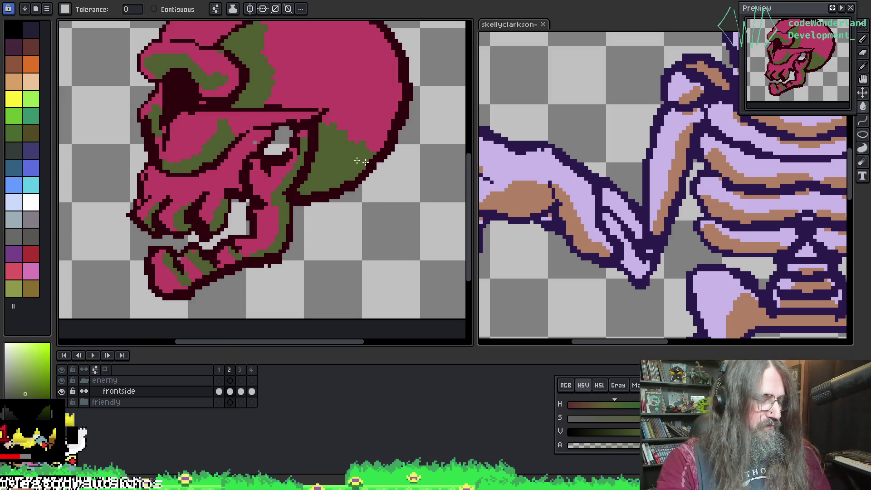
pyautogui.press('Right')
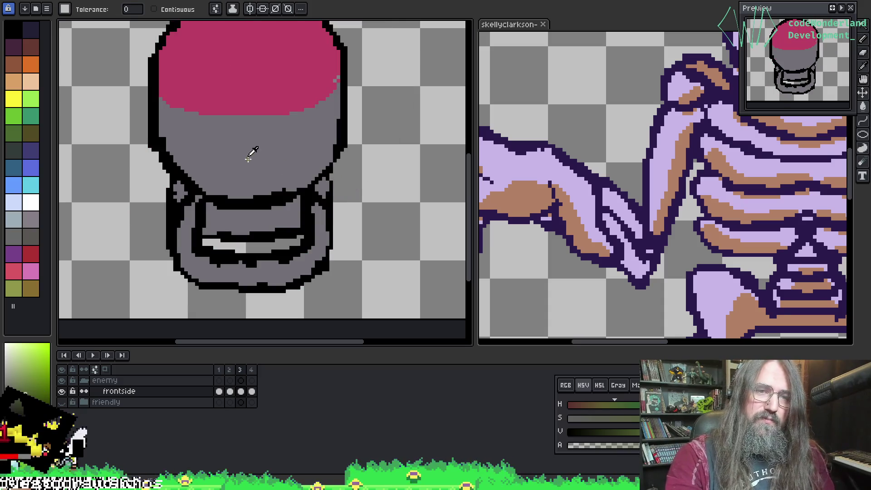
pyautogui.keyDown('alt'); pyautogui.click(252, 145); pyautogui.keyUp('alt')
pyautogui.press('Left')
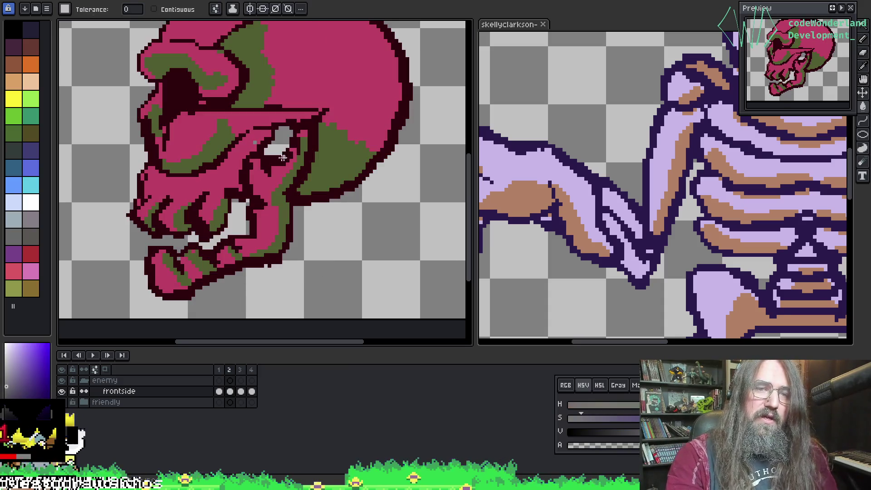
pyautogui.keyDown('alt'); pyautogui.click(333, 146); pyautogui.keyUp('alt')
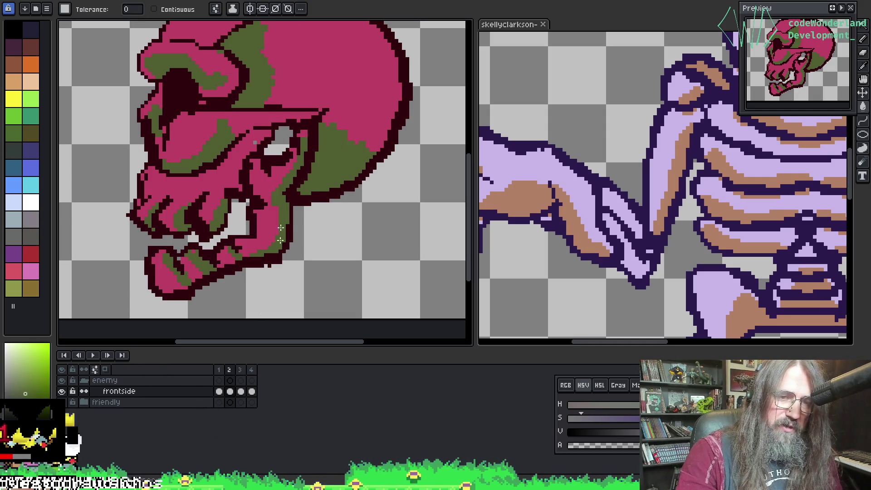
pyautogui.press('Return')
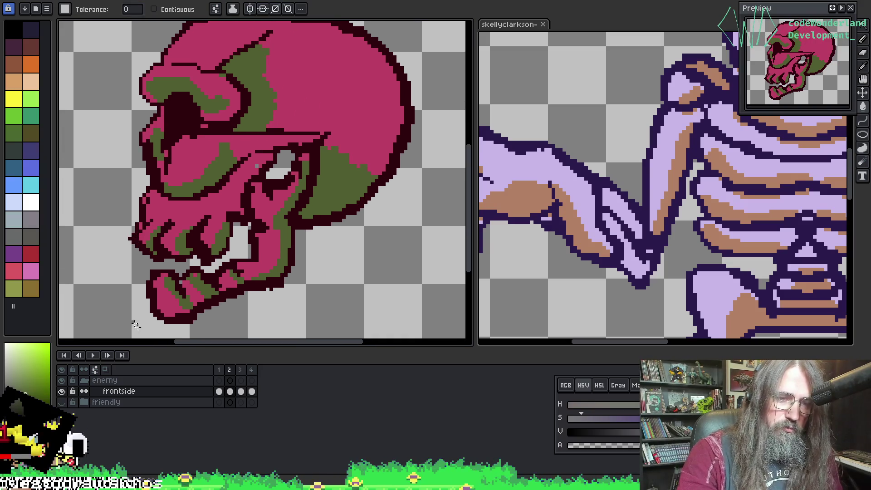
# Replace grey #727677 with olive #505c31 on all frontside frames and play to check.
pyautogui.click(141, 396)
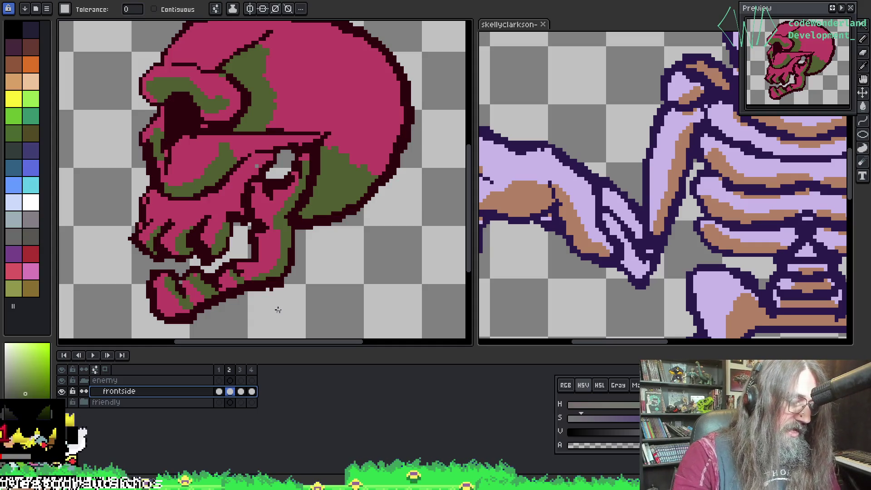
pyautogui.hotkey('shift', 'r')
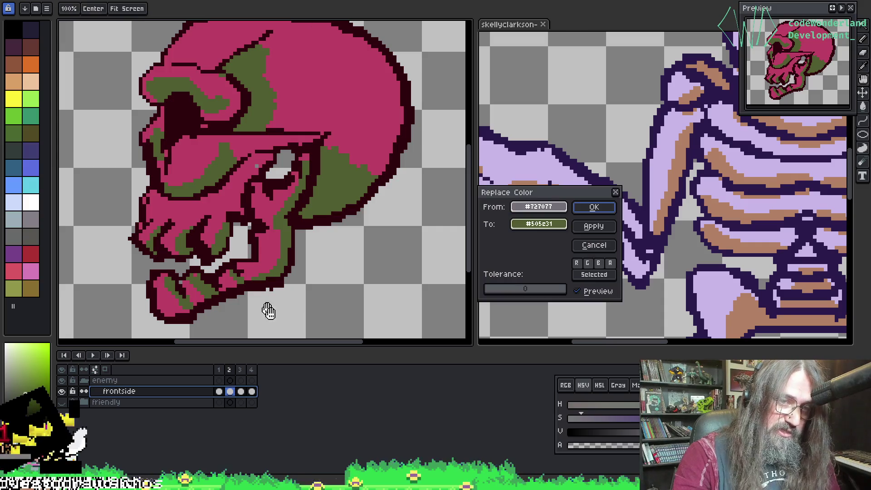
pyautogui.click(594, 208)
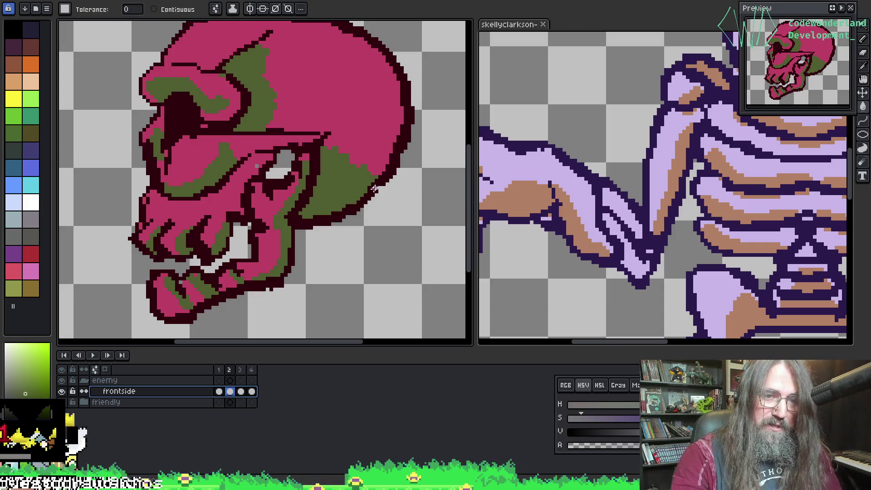
pyautogui.press('Return')
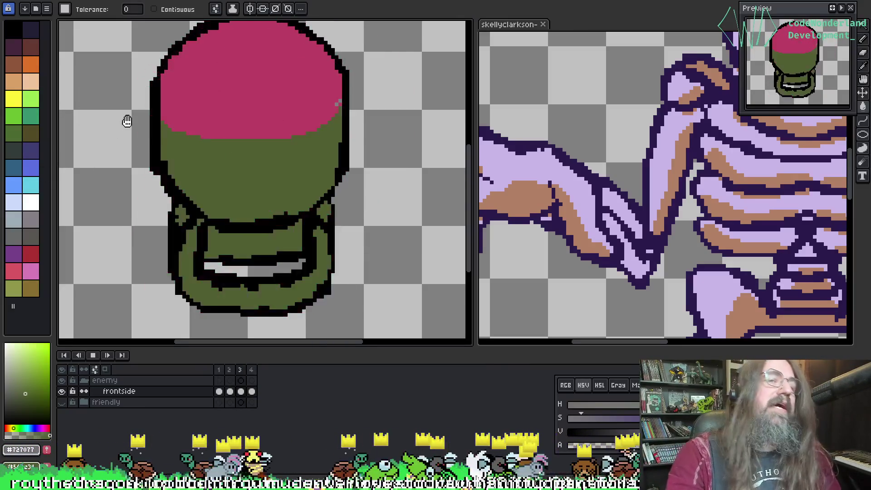
pyautogui.moveTo(294, 137); pyautogui.dragTo(239, 178)
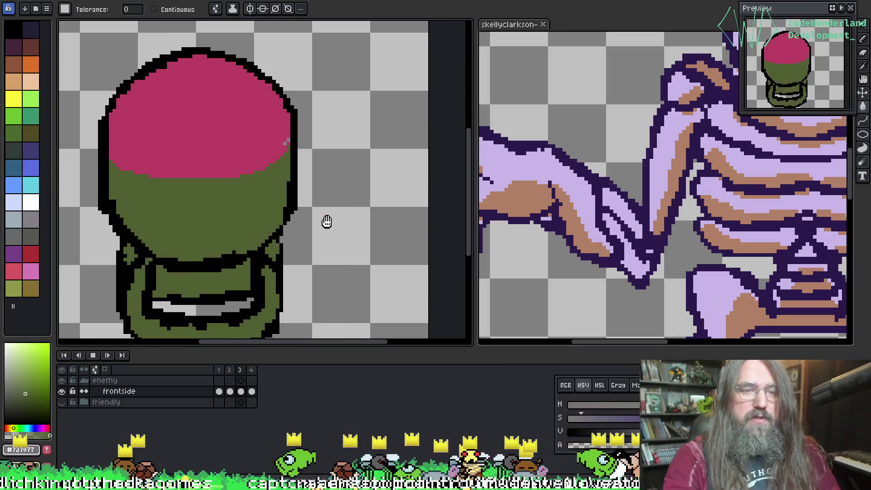
pyautogui.press('o')
pyautogui.press('Left')
pyautogui.press('Left')
pyautogui.click(209, 191)
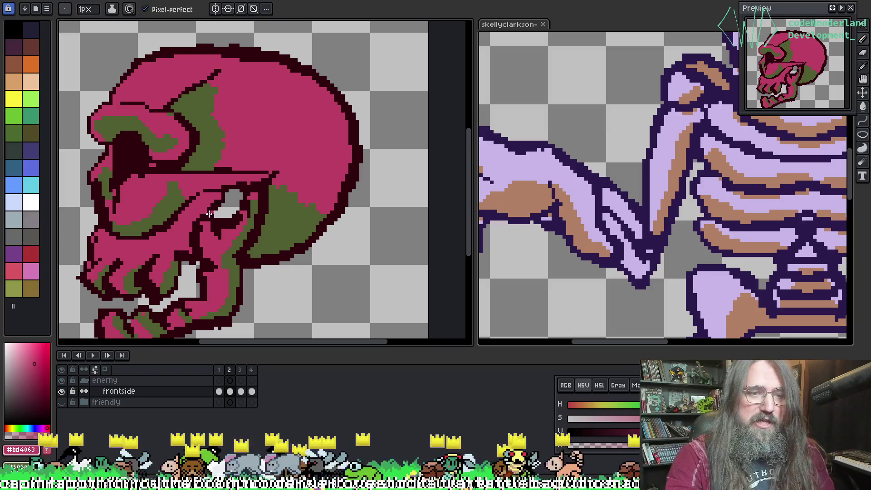
pyautogui.press('p')
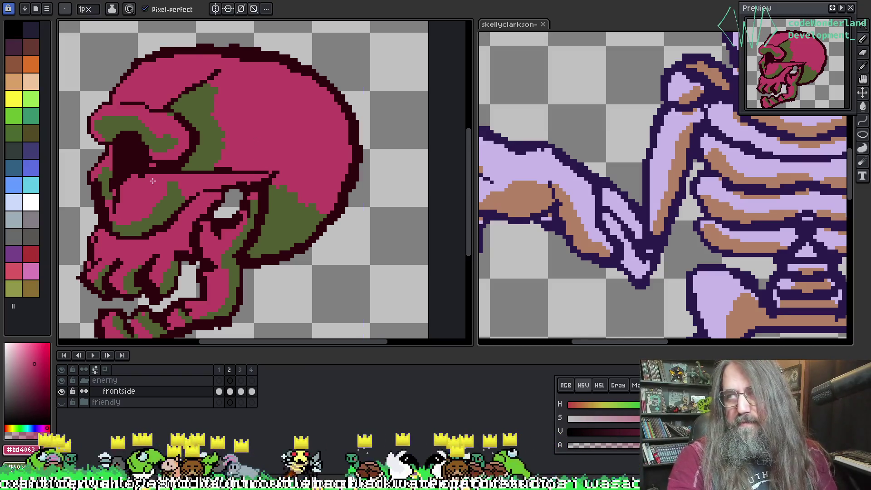
pyautogui.moveTo(187, 212); pyautogui.dragTo(265, 194)
pyautogui.scroll(-2, 254, 193)
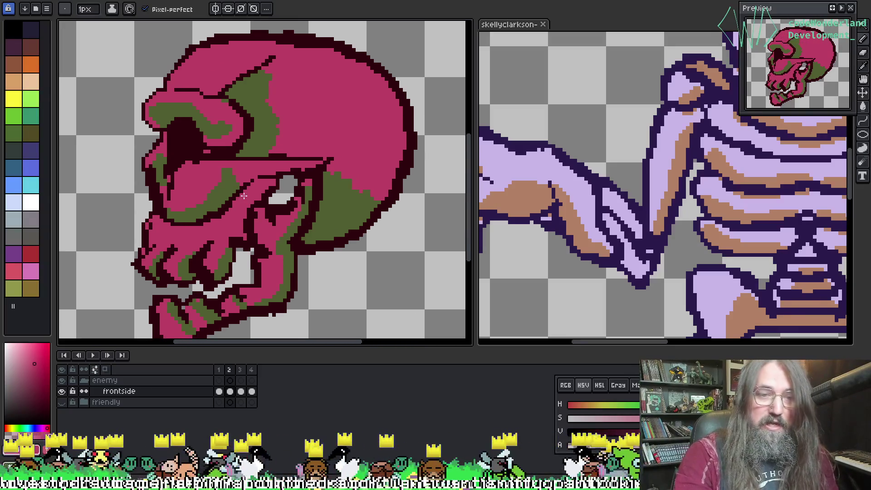
pyautogui.scroll(-1, 242, 188)
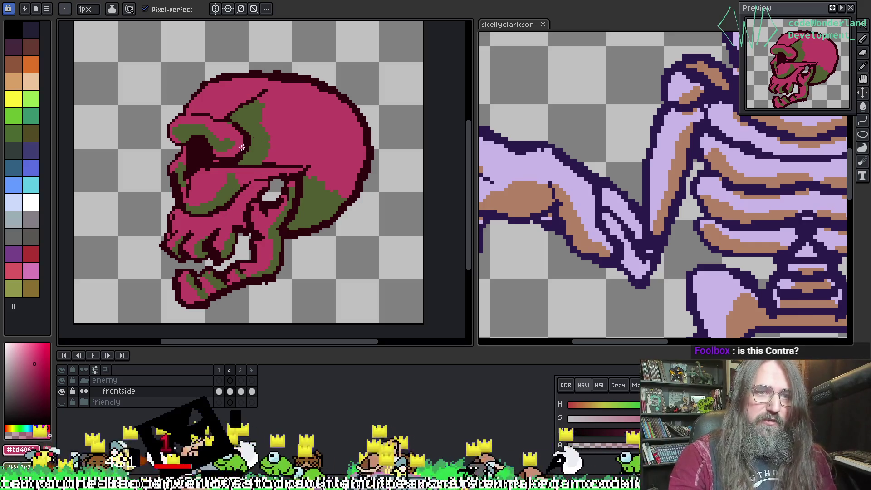
# Cycle the document tabs from the scythe to the four-frame cowboy-hat skull sheet.
pyautogui.hotkey('ctrl', 'Tab')
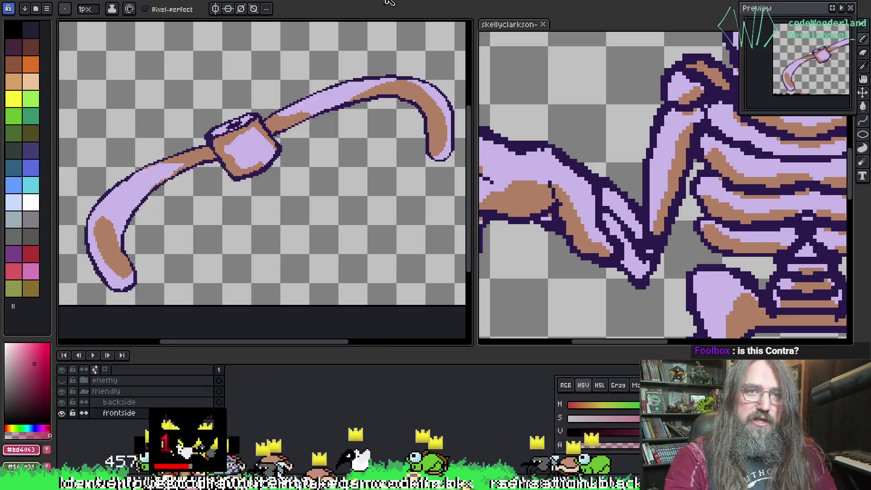
pyautogui.hotkey('ctrl', 'Tab')
pyautogui.hotkey('ctrl', 'shift', 'Tab')
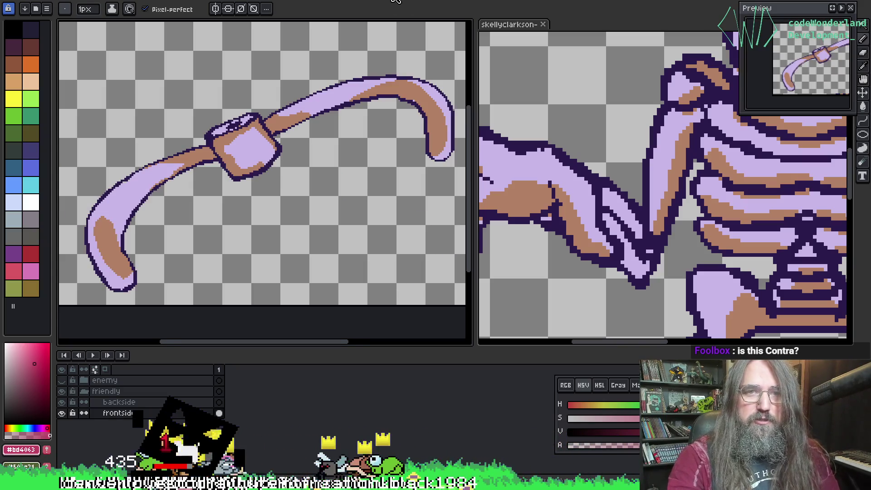
pyautogui.hotkey('ctrl', 'Tab')
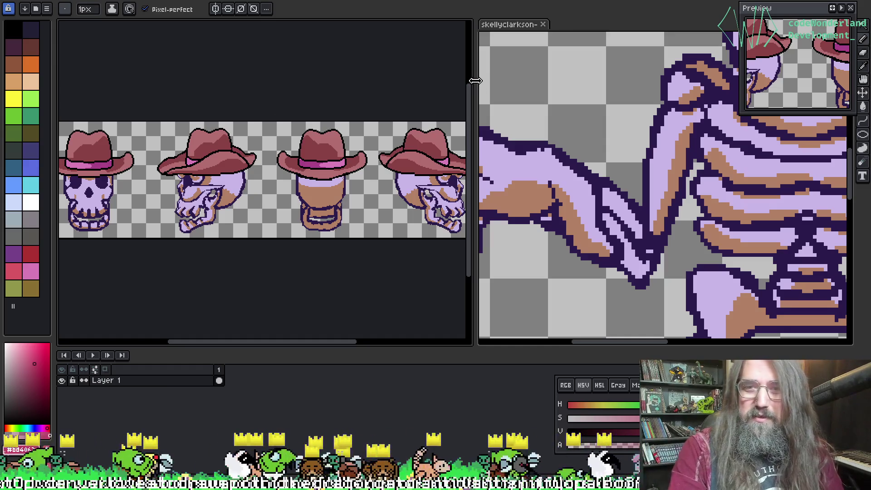
# Widen the main editor, then switch to the goose document and play its animation.
pyautogui.moveTo(474, 81)
pyautogui.mouseDown()
pyautogui.moveTo(606, 88)
pyautogui.moveTo(572, 84)
pyautogui.mouseUp()
pyautogui.moveTo(220, 93)
pyautogui.mouseDown()
pyautogui.moveTo(379, 36)
pyautogui.moveTo(258, 79)
pyautogui.mouseUp()
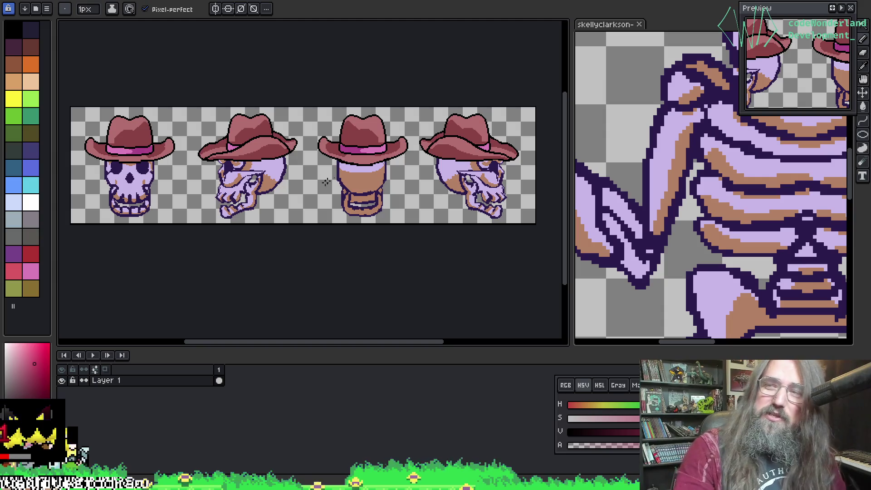
pyautogui.moveTo(301, 207)
pyautogui.mouseDown()
pyautogui.moveTo(301, 216)
pyautogui.moveTo(311, 200)
pyautogui.mouseUp()
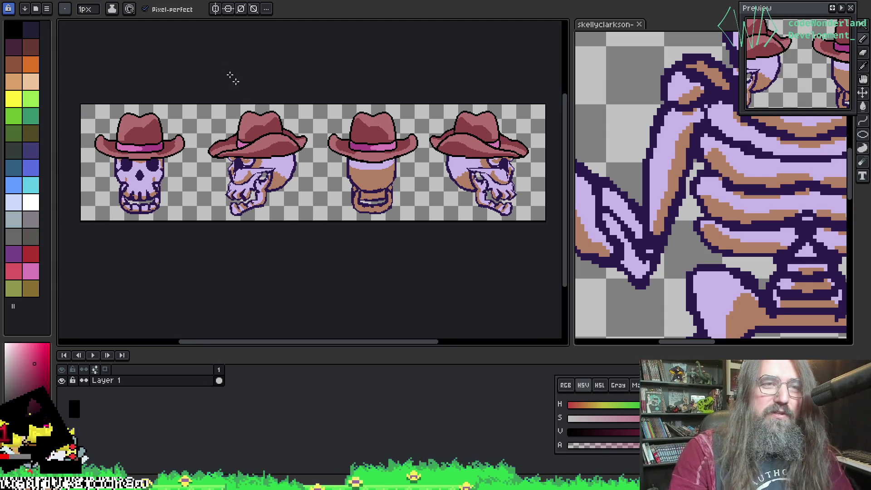
pyautogui.hotkey('ctrl', 'Tab')
pyautogui.press('Return')
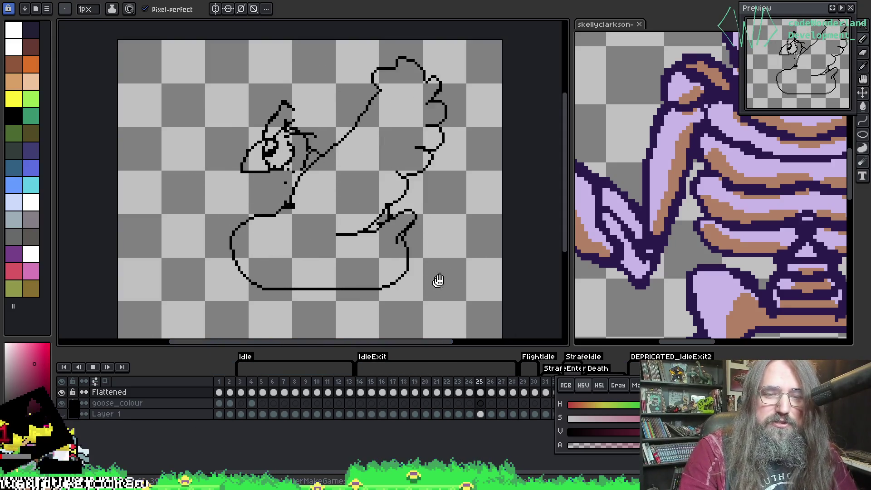
# Switch back to the pink-and-green enemy skull document with Ctrl+Tab.
pyautogui.hotkey('ctrl', 'Tab')
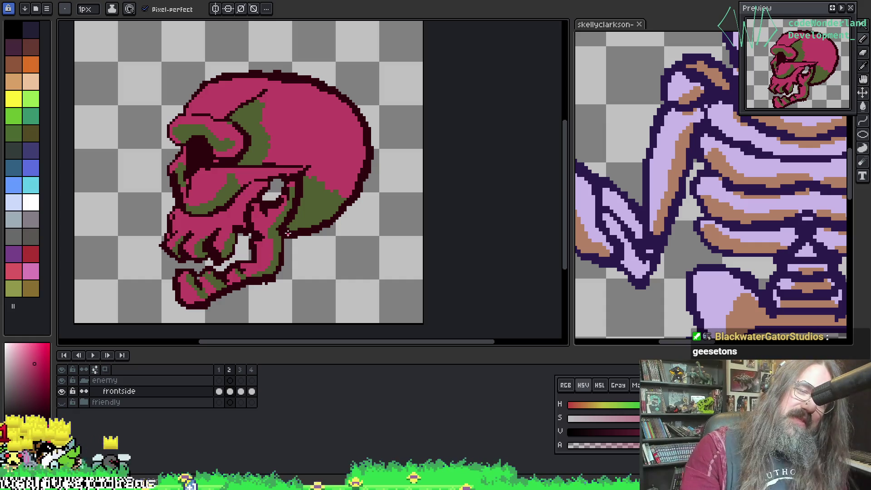
pyautogui.scroll(1, 290, 232)
pyautogui.moveTo(281, 200)
pyautogui.mouseDown()
pyautogui.moveTo(325, 195)
pyautogui.moveTo(336, 184)
pyautogui.moveTo(328, 200)
pyautogui.mouseUp()
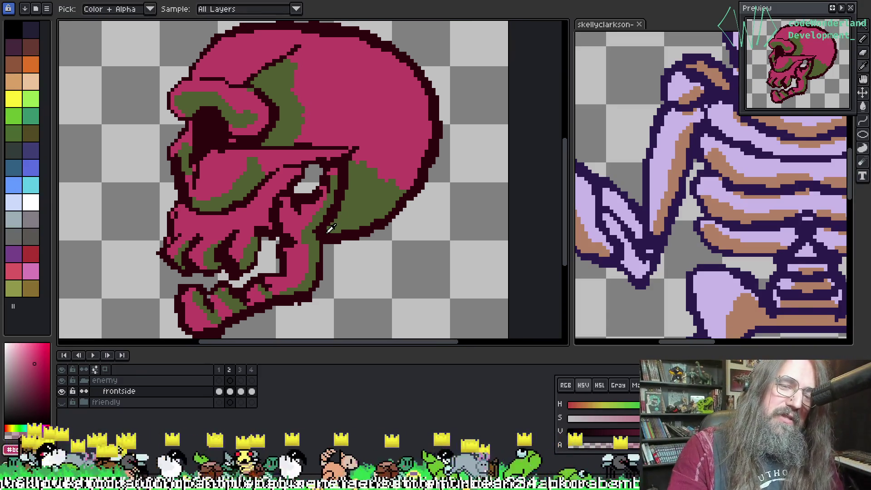
pyautogui.keyDown('alt'); pyautogui.click(321, 274); pyautogui.keyUp('alt')
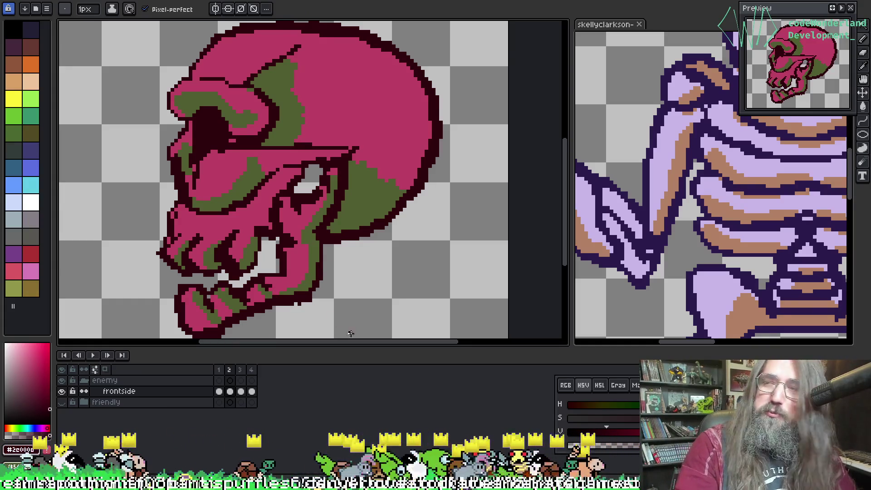
pyautogui.moveTo(327, 240); pyautogui.dragTo(331, 221)
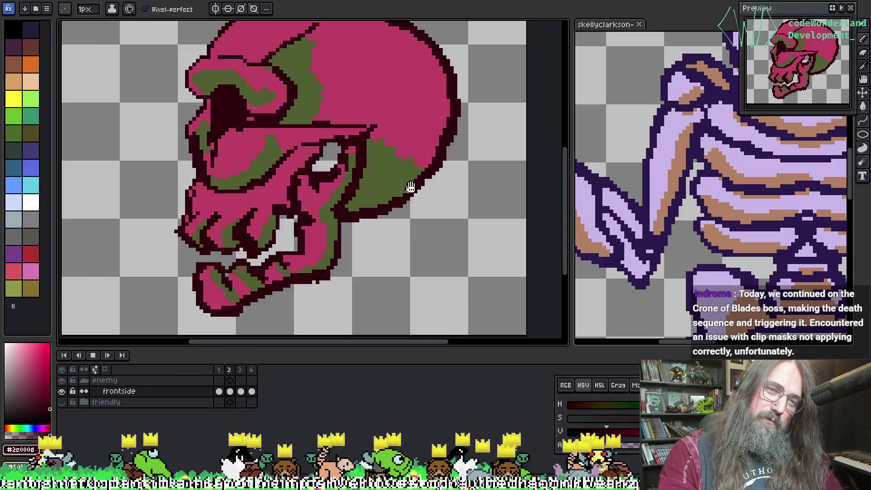
pyautogui.moveTo(384, 209)
pyautogui.mouseDown()
pyautogui.moveTo(373, 236)
pyautogui.moveTo(388, 239)
pyautogui.moveTo(375, 262)
pyautogui.moveTo(398, 229)
pyautogui.mouseUp()
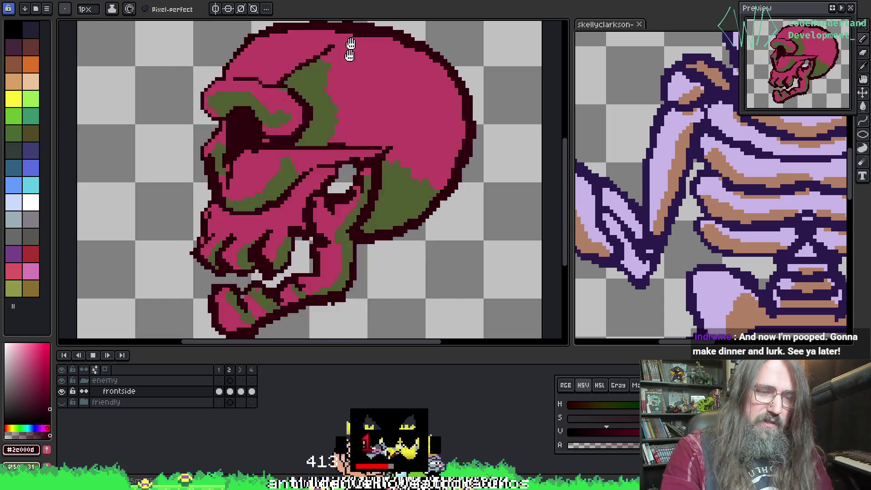
pyautogui.moveTo(366, 118); pyautogui.dragTo(363, 114)
pyautogui.press('Right')
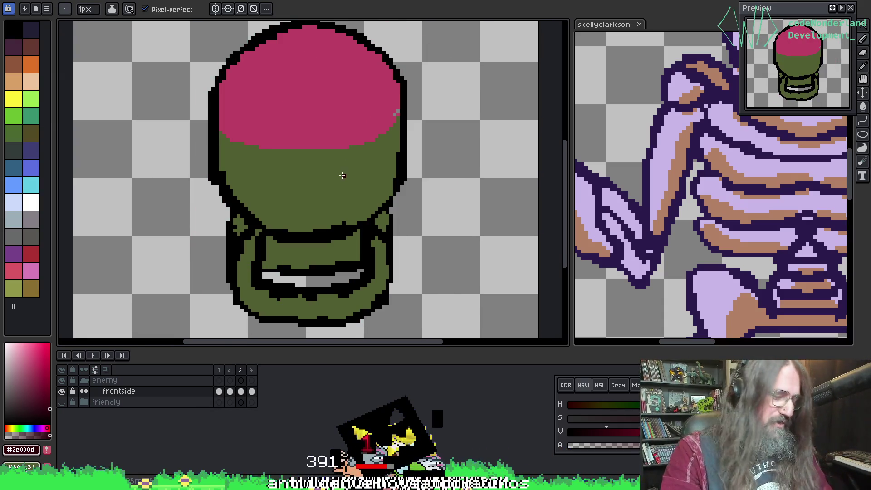
pyautogui.press('Right')
pyautogui.press('Right')
pyautogui.press('Right')
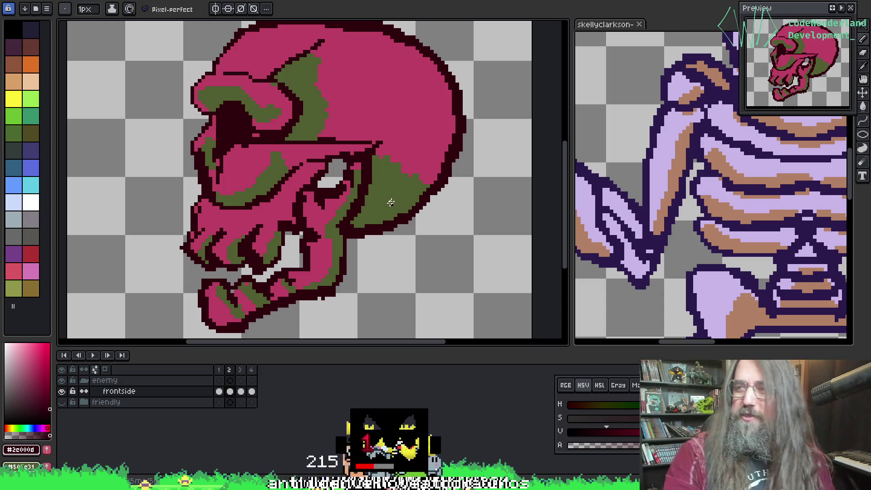
pyautogui.keyDown('alt'); pyautogui.click(396, 189); pyautogui.keyUp('alt')
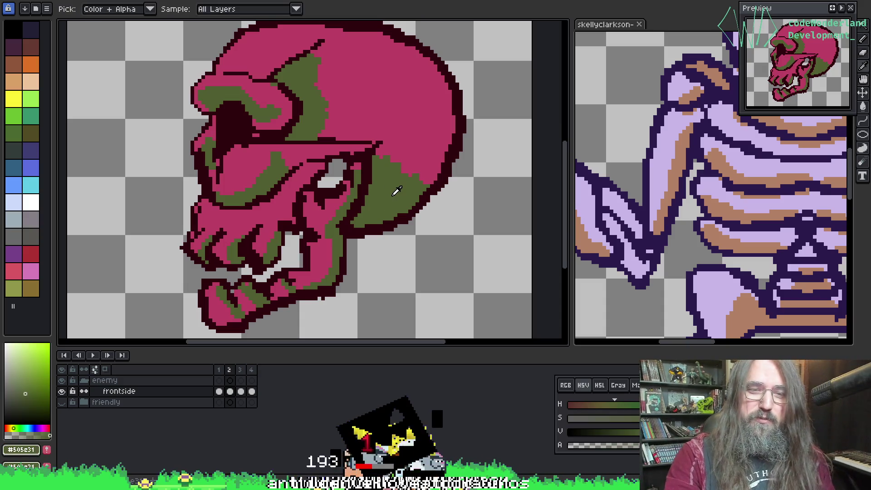
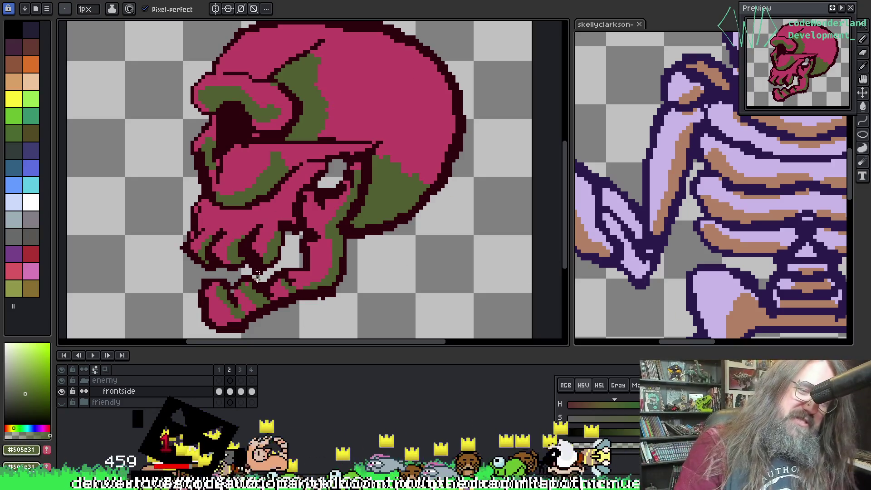
# Lower the timeline splitter to enlarge the canvas area, then pan the view right.
pyautogui.moveTo(262, 350); pyautogui.dragTo(262, 387)
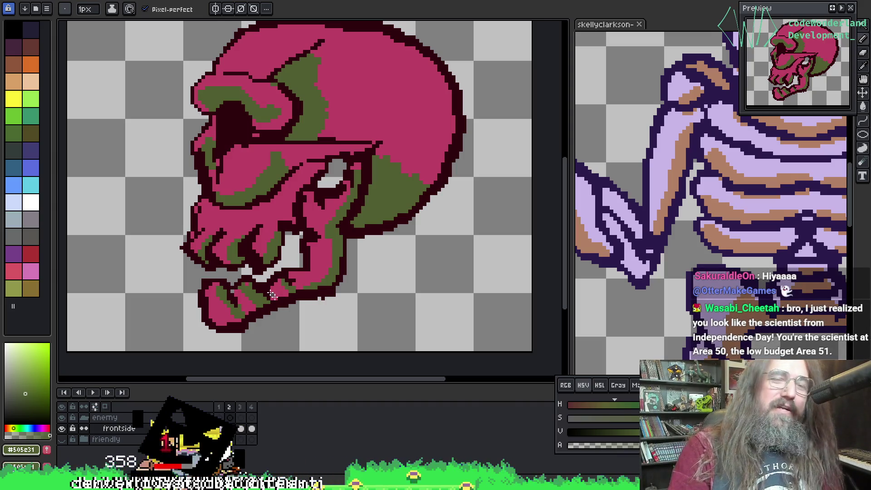
pyautogui.hscroll(3, 282, 222)
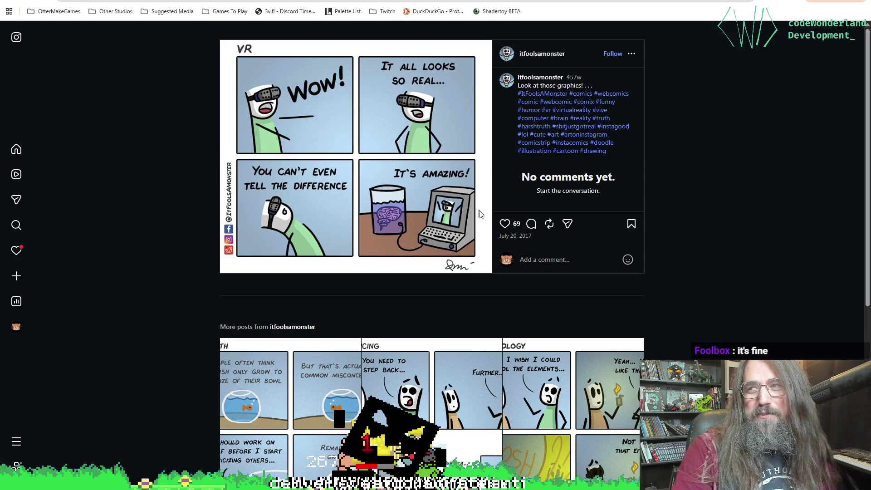
# Like the VR comic post, follow its author, and switch back to Aseprite.
pyautogui.click(505, 224)
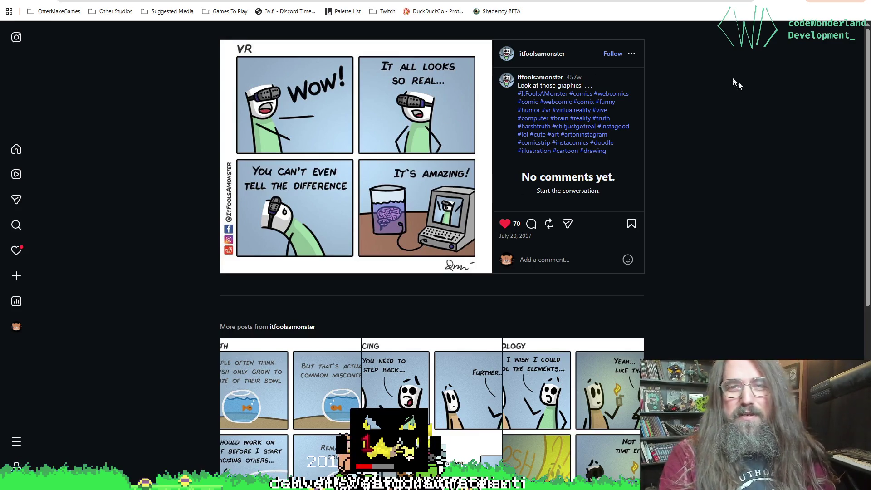
pyautogui.click(615, 55)
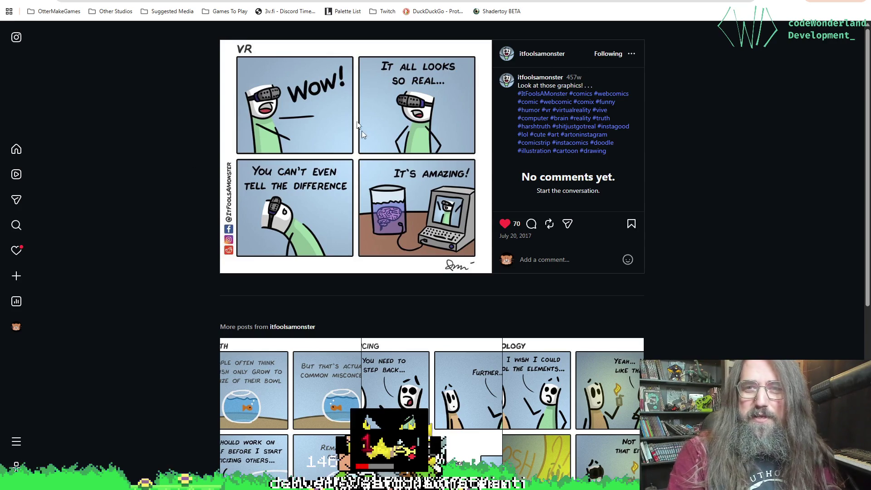
pyautogui.scroll(-5, 143, 170)
pyautogui.scroll(5, 143, 171)
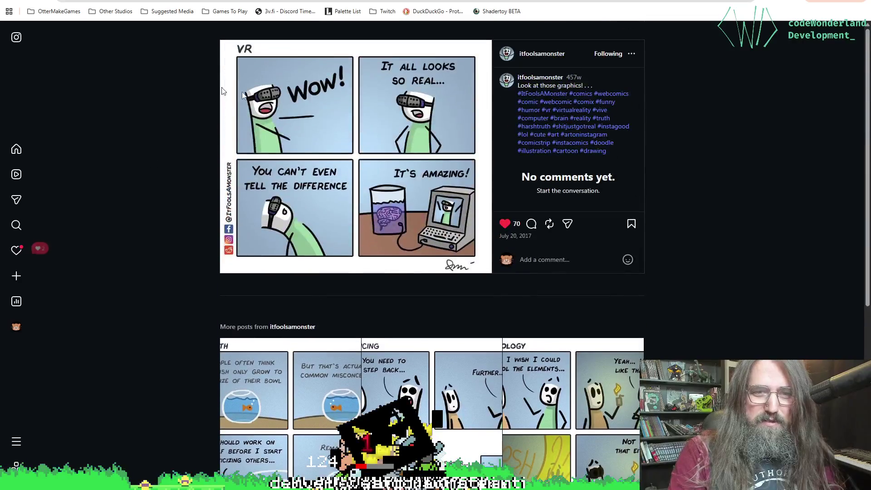
pyautogui.hotkey('alt', 'Tab')
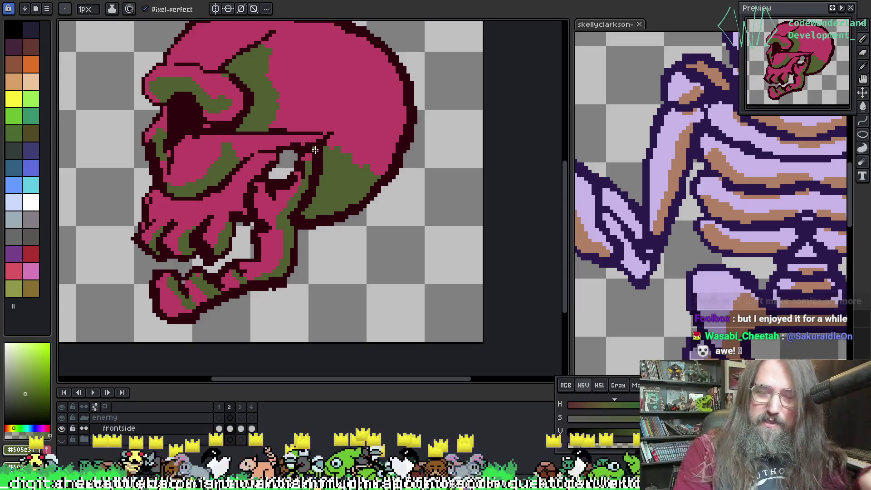
# Recentre the skull sketch and show the pink-and-green enemy skeleton layer.
pyautogui.moveTo(279, 154)
pyautogui.mouseDown()
pyautogui.moveTo(272, 211)
pyautogui.moveTo(295, 217)
pyautogui.mouseUp()
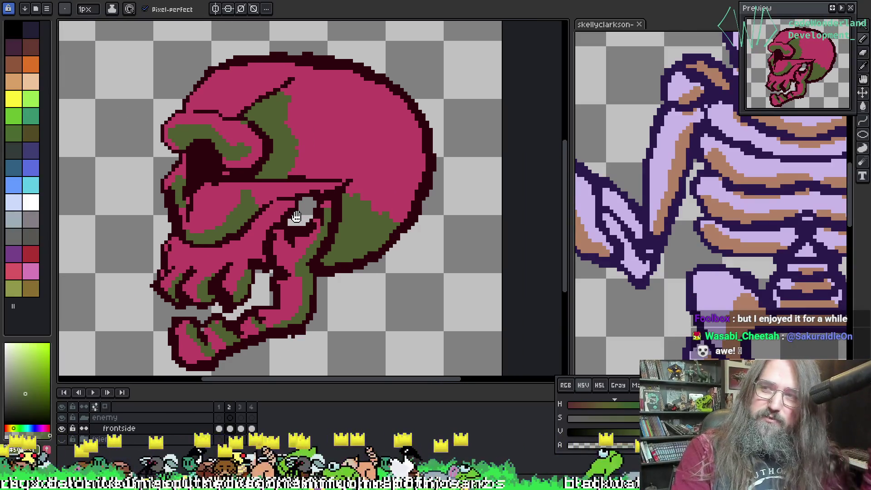
pyautogui.moveTo(346, 249); pyautogui.dragTo(328, 240)
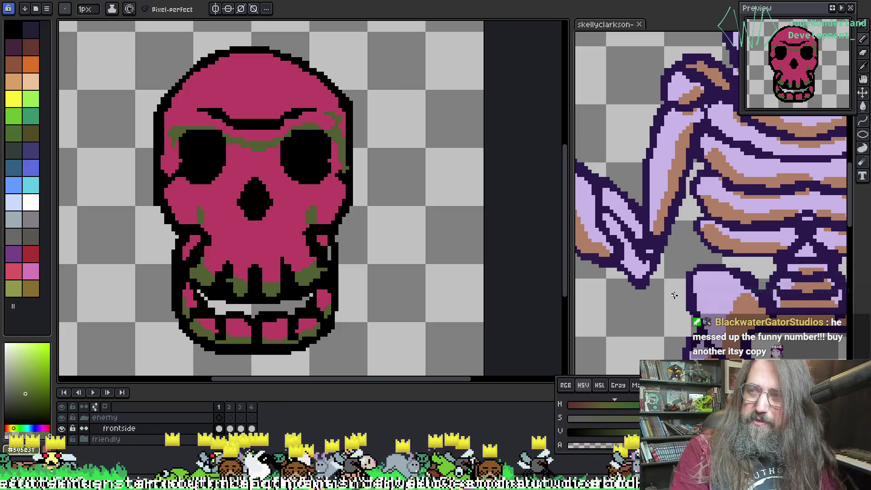
pyautogui.click(634, 255)
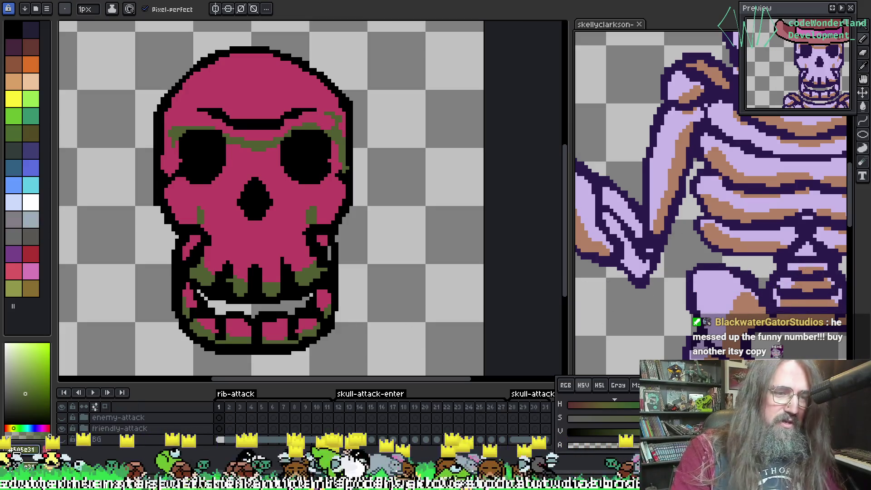
pyautogui.click(61, 417)
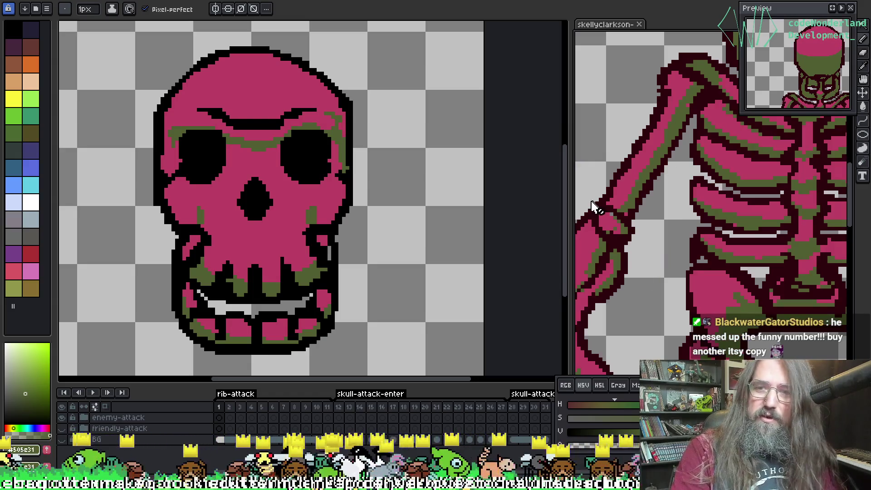
# Sample black, select the frontside layer's first frame, and start replacing black with #2c000d.
pyautogui.press('i')
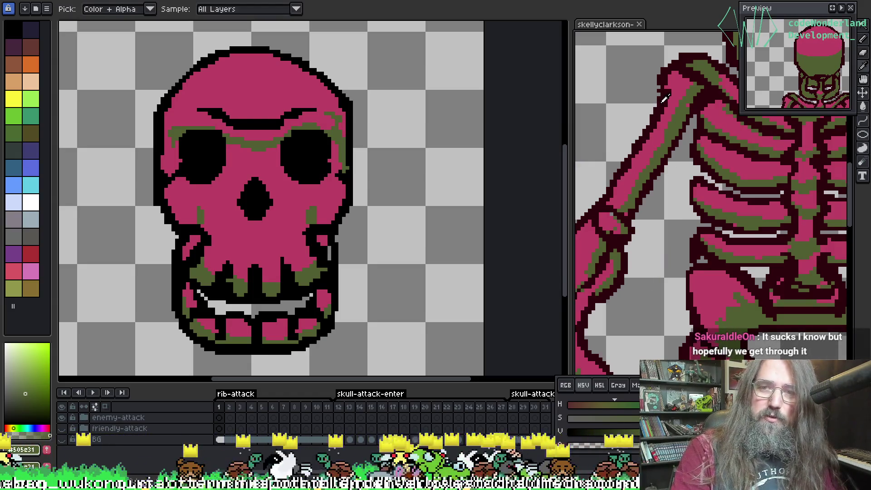
pyautogui.click(665, 99)
pyautogui.click(204, 163)
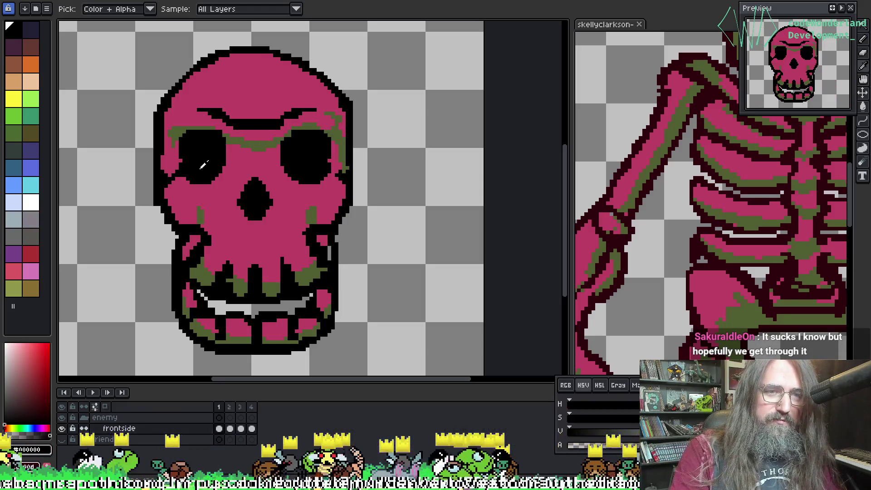
pyautogui.press('b')
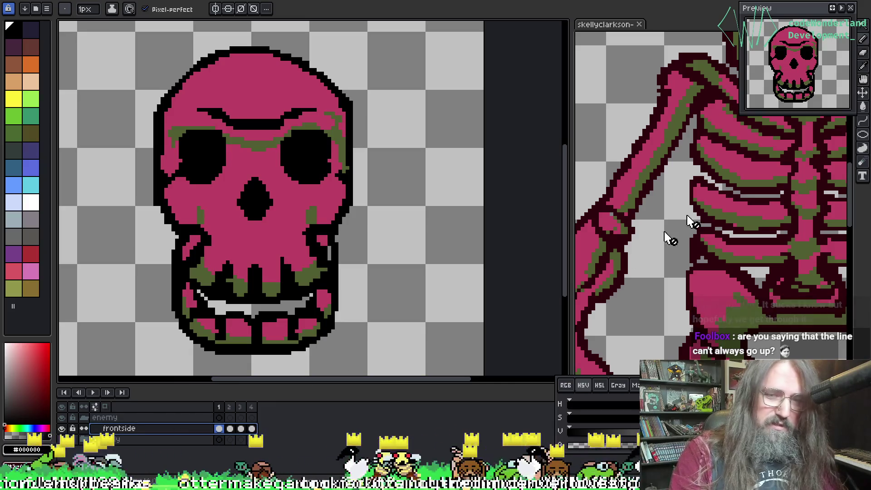
pyautogui.press('alt')
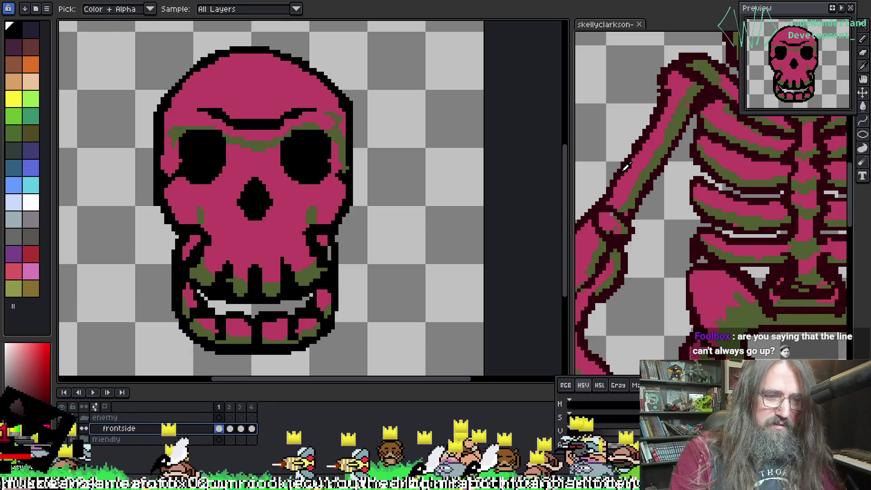
pyautogui.click(625, 167)
pyautogui.click(254, 120)
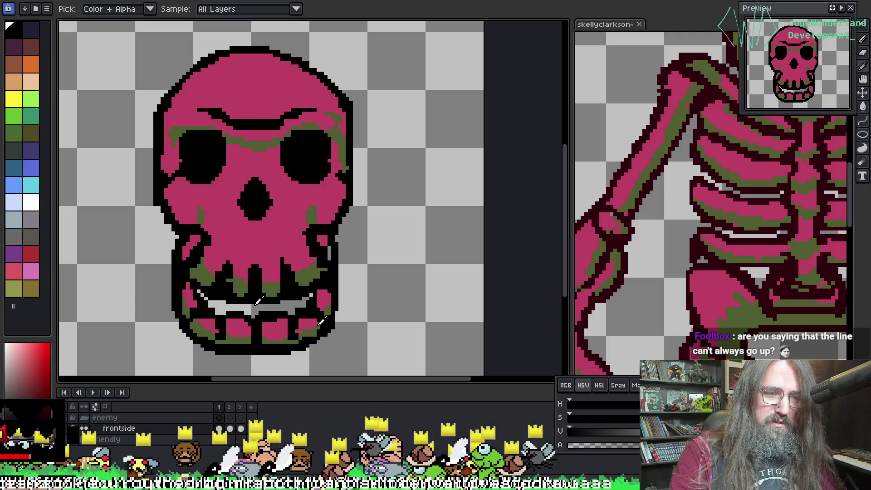
pyautogui.click(219, 429)
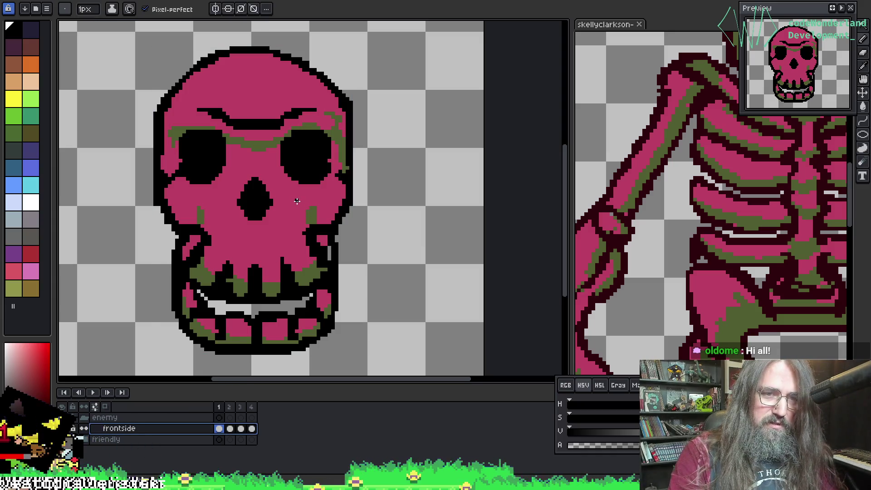
pyautogui.hotkey('shift', 'r')
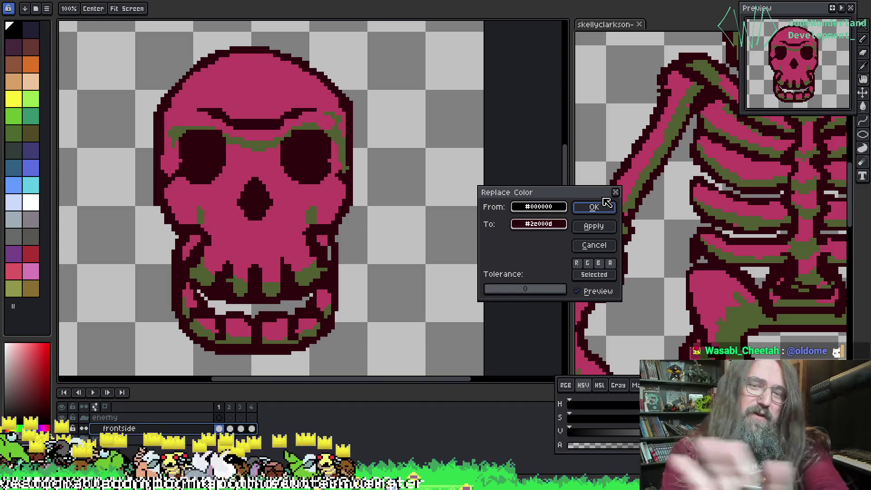
# Apply the dark red #2c000d outline colour and pan to the skull's bottom edge.
pyautogui.click(597, 208)
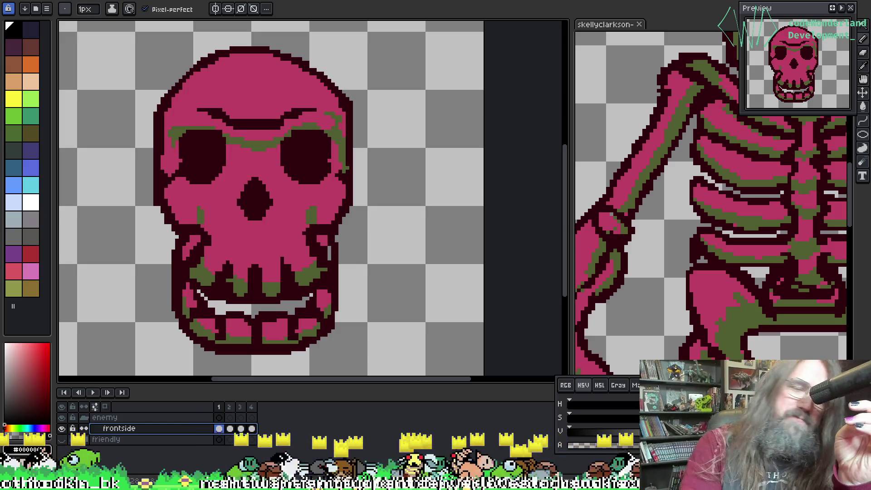
pyautogui.moveTo(247, 182); pyautogui.dragTo(279, 148)
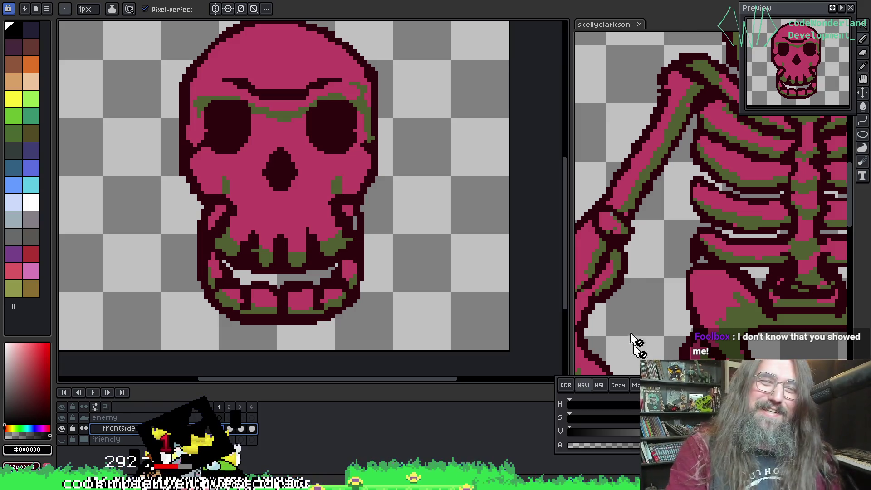
# Step through the skull's animation frames to check the new dark red outlines.
pyautogui.scroll(1, 338, 153)
pyautogui.scroll(-1, 344, 154)
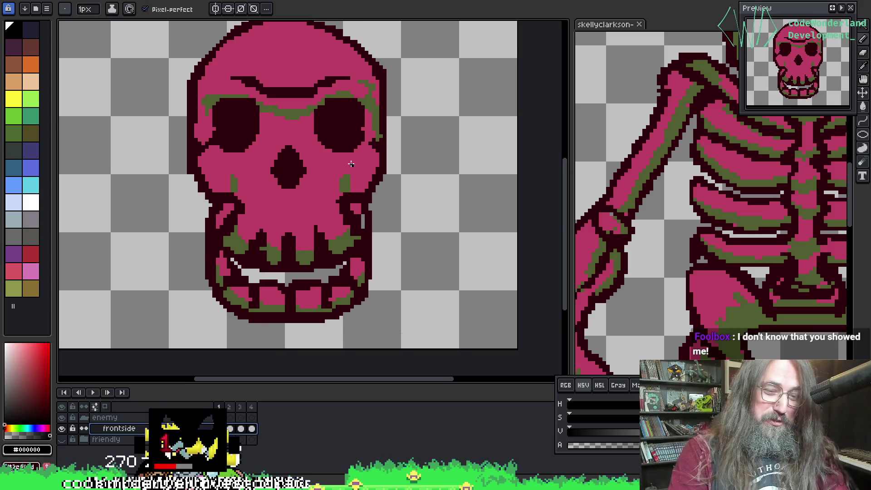
pyautogui.press('Return')
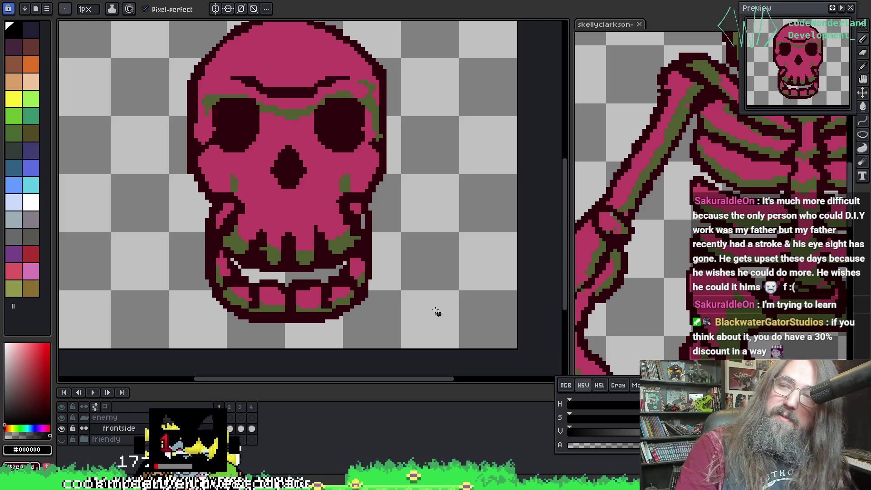
# Hide the enemy skull layer and show the friendly skull version instead.
pyautogui.click(65, 430)
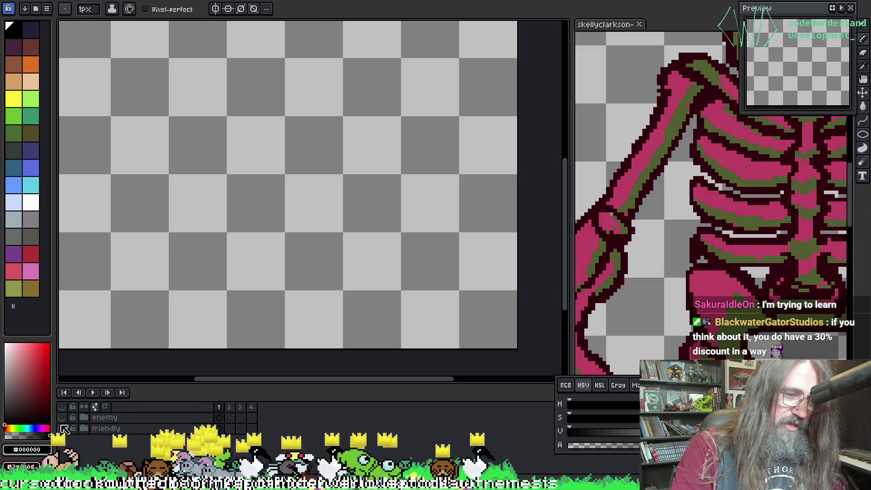
pyautogui.click(62, 429)
pyautogui.scroll(1, 318, 170)
pyautogui.scroll(-1, 322, 172)
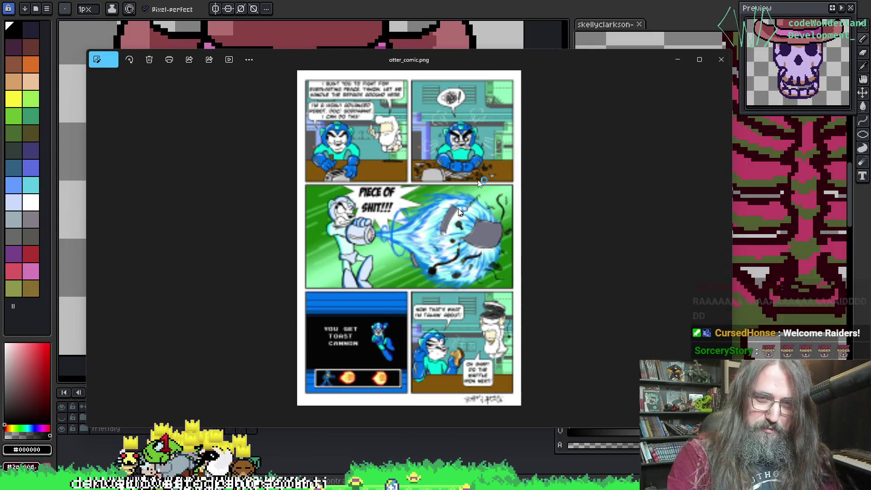
# Move the comic image window mostly off-screen and bring the Instagram post window up over it.
pyautogui.moveTo(480, 61)
pyautogui.mouseDown()
pyautogui.moveTo(666, 124)
pyautogui.moveTo(870, 291)
pyautogui.moveTo(870, 408)
pyautogui.mouseUp()
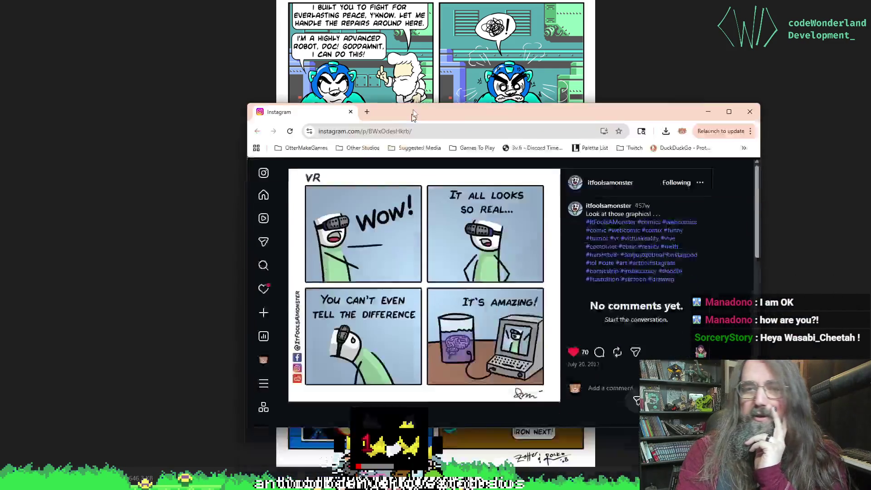
pyautogui.moveTo(412, 115); pyautogui.dragTo(427, 26)
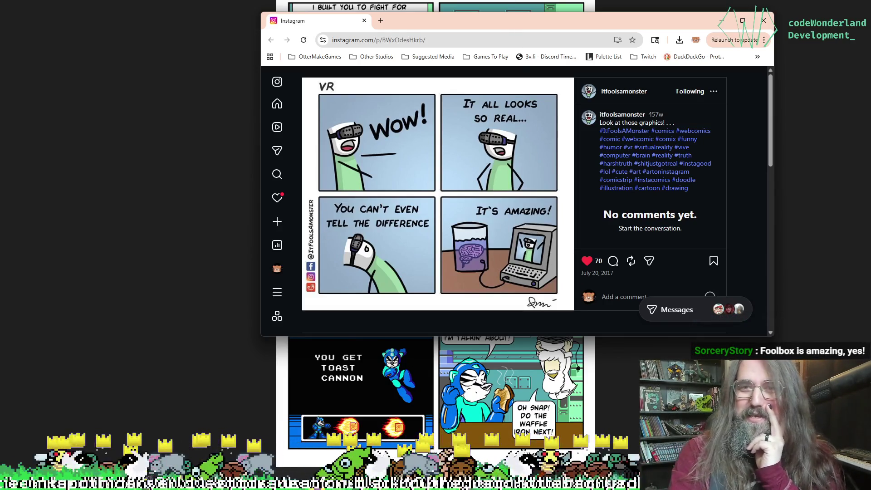
# Drag the Instagram post window off the screen by its title bar.
pyautogui.moveTo(459, 22); pyautogui.dragTo(870, 28)
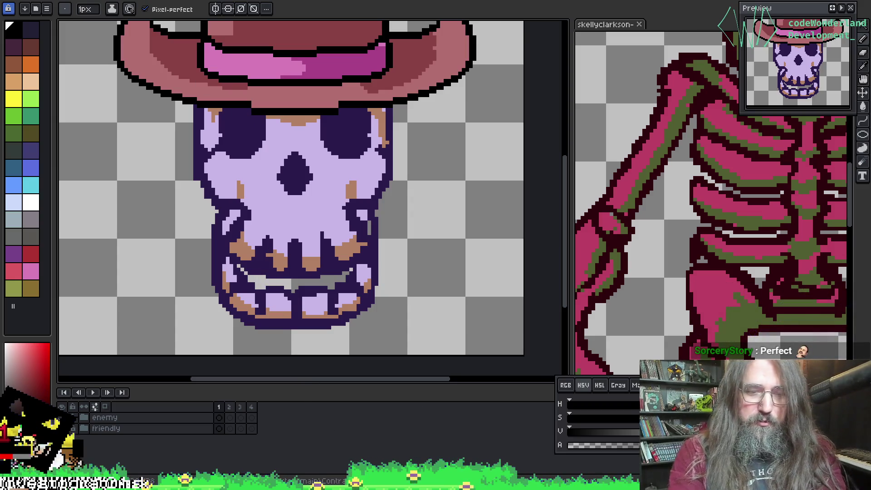
# Switch to the GameMaker food sprite editor and return to the cowboy skull sprite.
pyautogui.moveTo(314, 485)
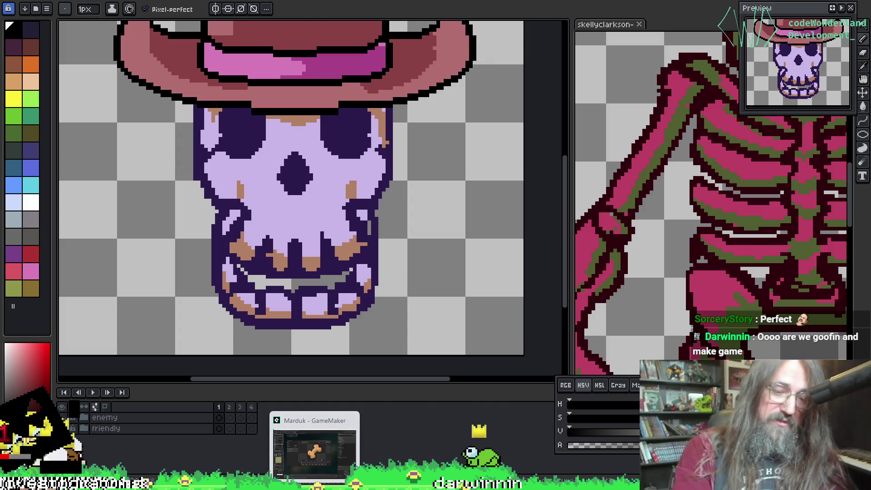
pyautogui.click(314, 449)
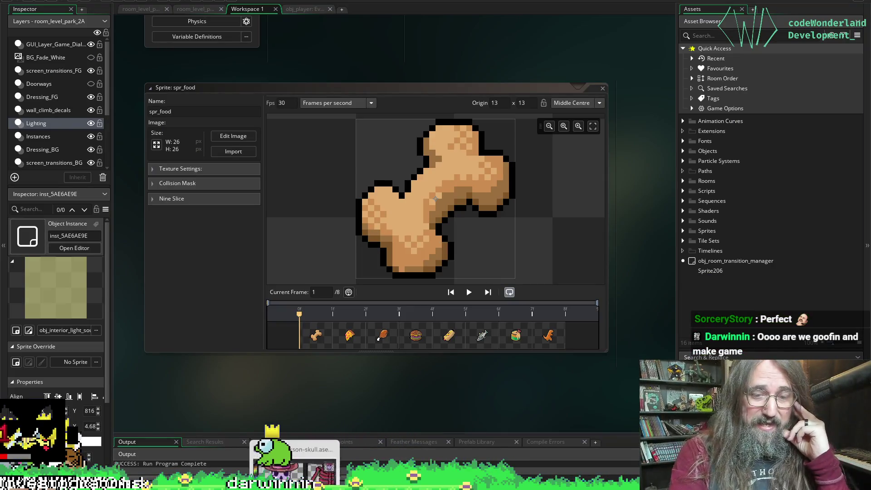
pyautogui.click(315, 463)
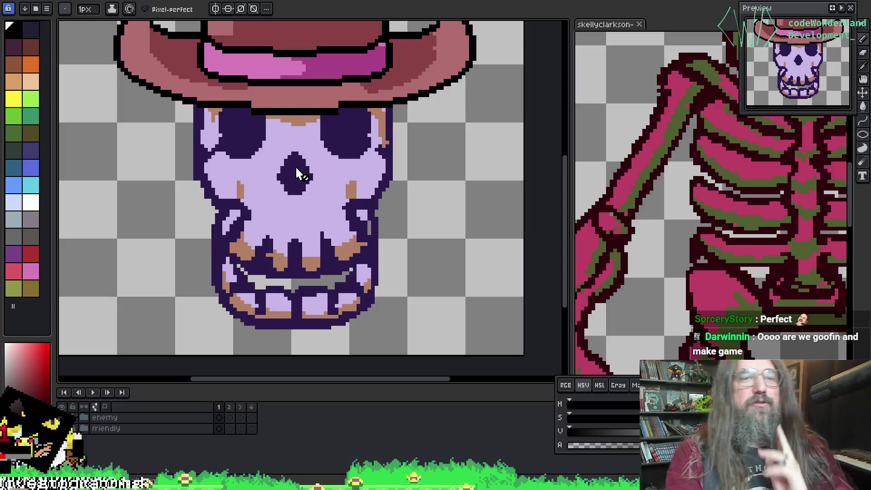
pyautogui.scroll(-3, 300, 174)
# Cycle through the four-skull, bone-and-belt and pickaxe sprite tabs, ending on the cowboy skull sheet.
pyautogui.hotkey('ctrl', 'Tab')
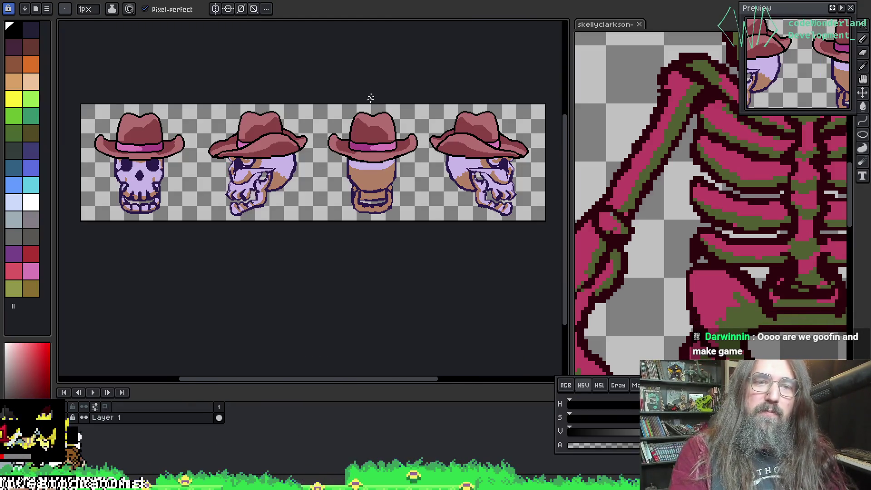
pyautogui.hotkey('ctrl', 'Tab')
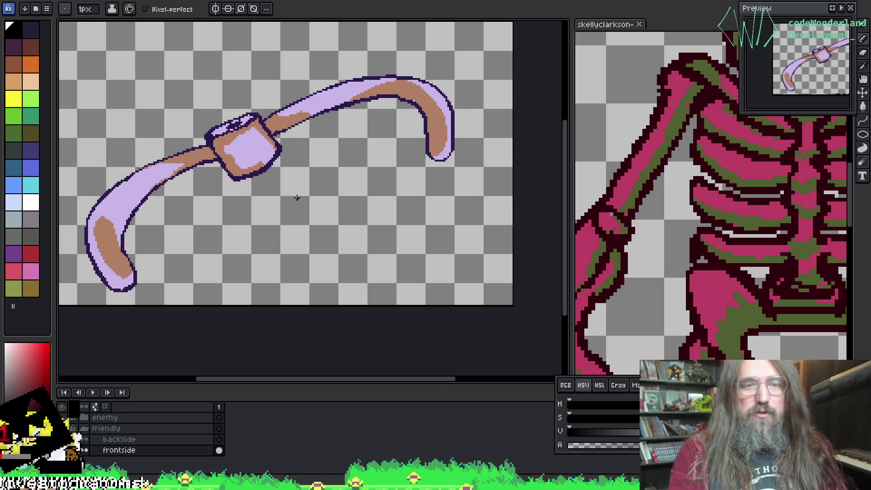
pyautogui.moveTo(297, 198); pyautogui.dragTo(304, 207)
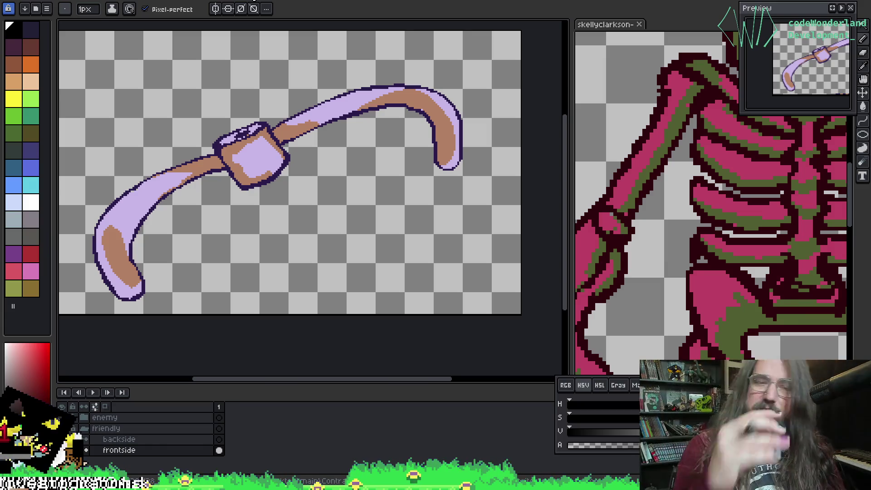
pyautogui.hotkey('ctrl', 'Tab')
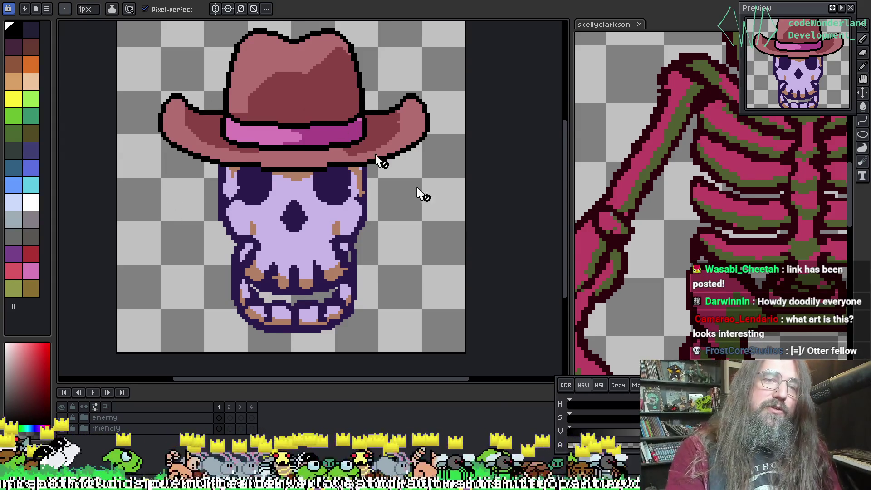
pyautogui.scroll(1, 317, 136)
pyautogui.scroll(-1, 313, 109)
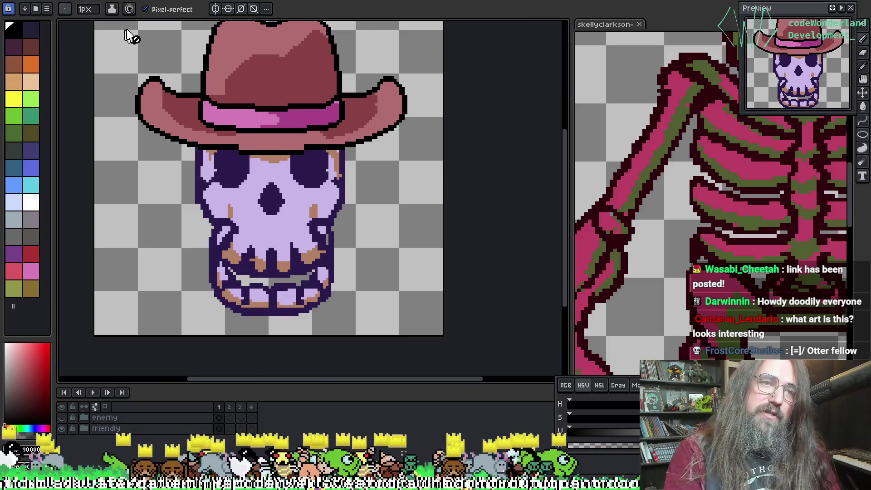
pyautogui.hotkey('ctrl', 'Tab')
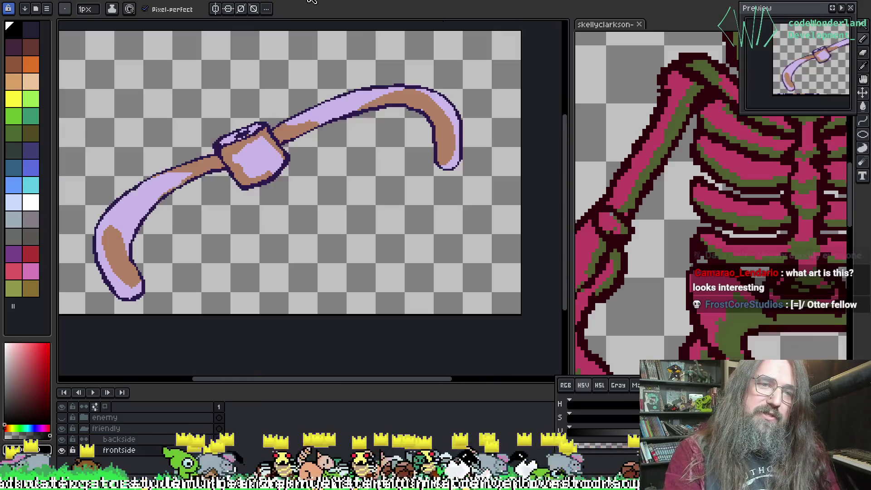
pyautogui.hotkey('ctrl', 'Tab')
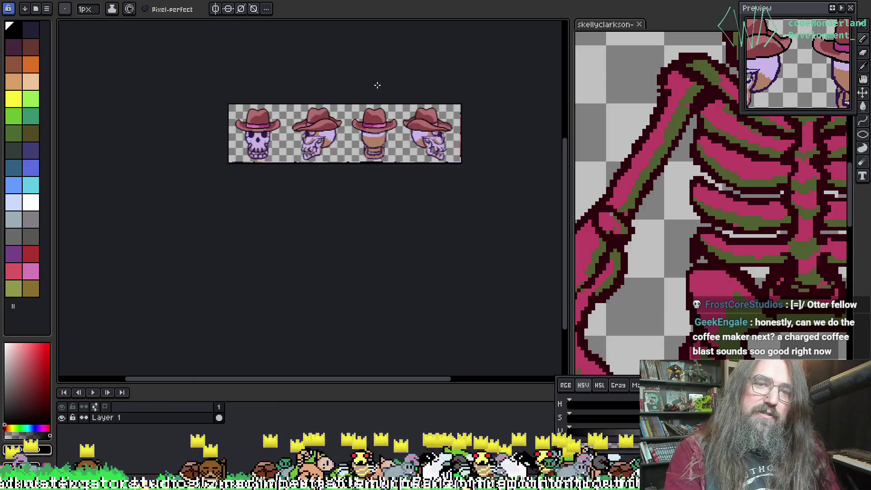
pyautogui.scroll(1, 377, 85)
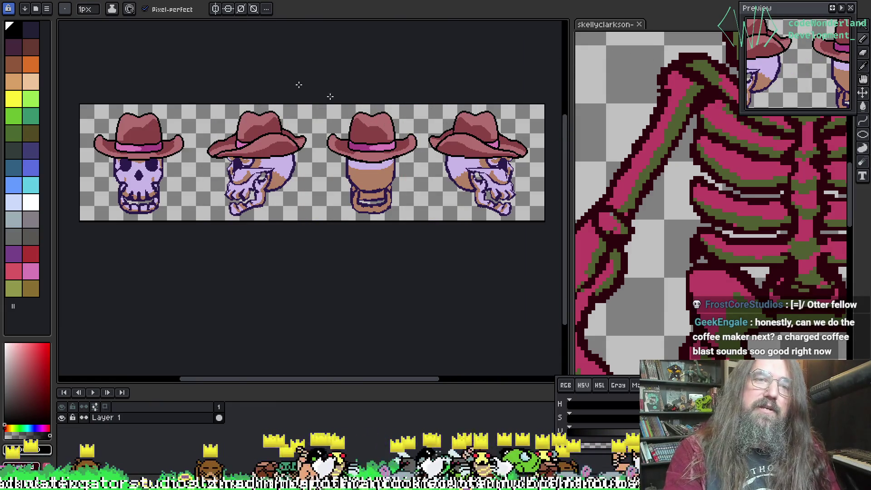
# Open skellyclarkson in the main editor, then play its animation and stop on the arm-raised pose.
pyautogui.moveTo(607, 24)
pyautogui.mouseDown()
pyautogui.moveTo(451, 150)
pyautogui.moveTo(303, 148)
pyautogui.mouseUp()
pyautogui.scroll(-3, 303, 147)
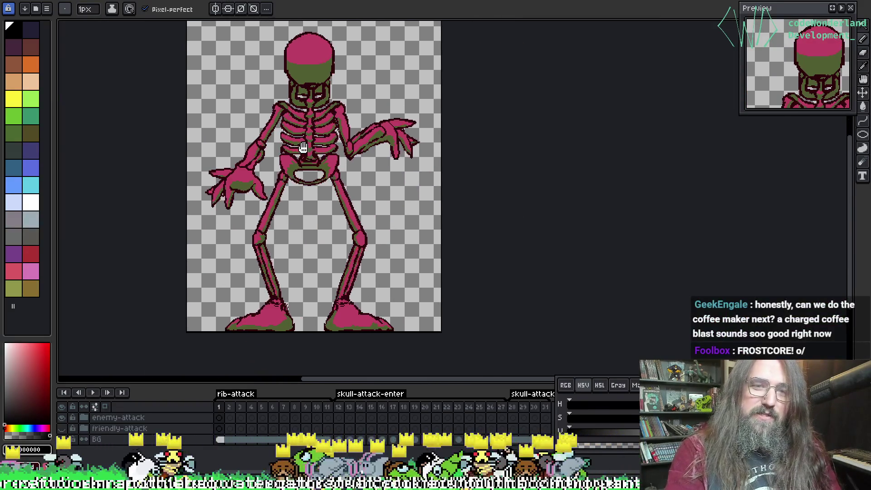
pyautogui.press('Return')
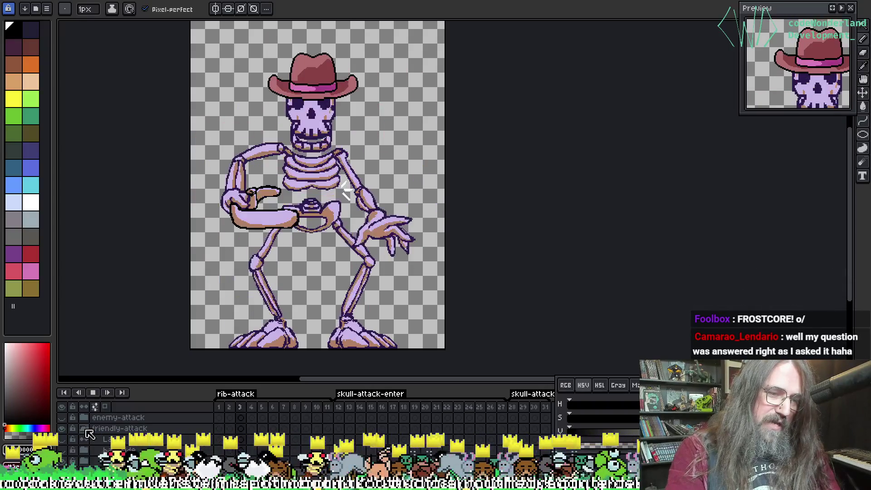
pyautogui.press('Return')
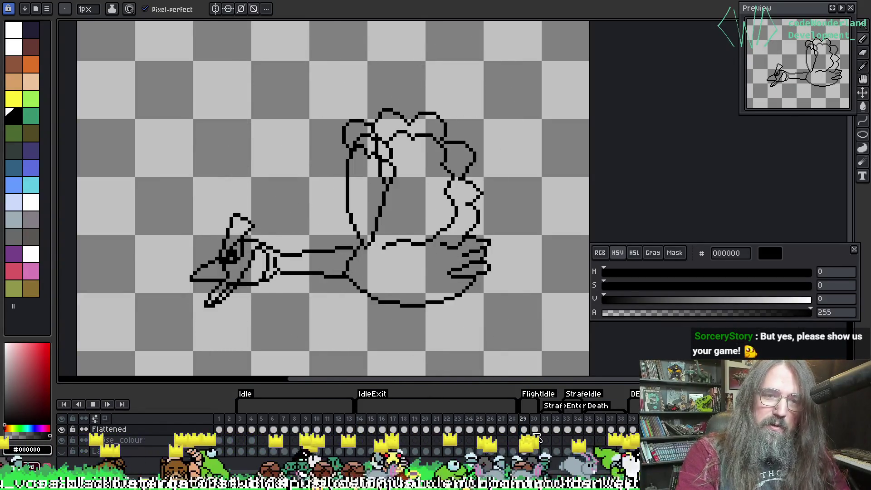
# Step through the goose animation from frame 31 to frame 34, keeping the drawing centred.
pyautogui.moveTo(546, 282); pyautogui.dragTo(470, 208)
pyautogui.moveTo(447, 168); pyautogui.dragTo(349, 226)
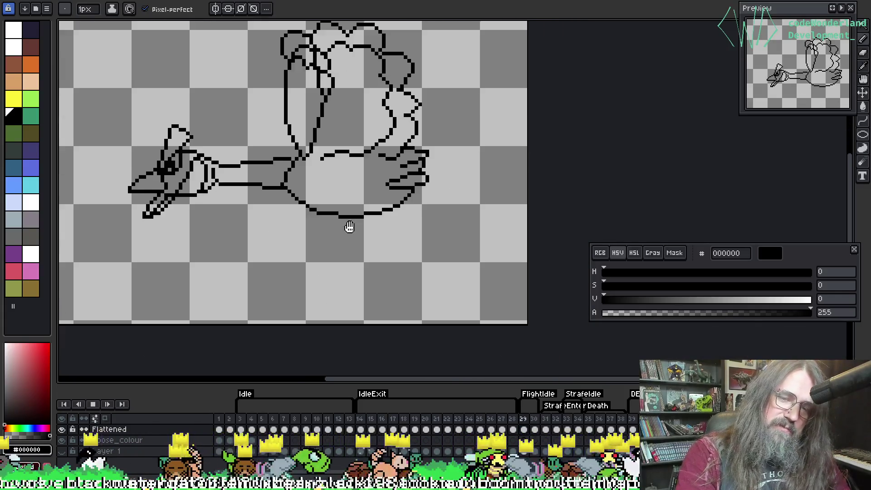
pyautogui.click(546, 428)
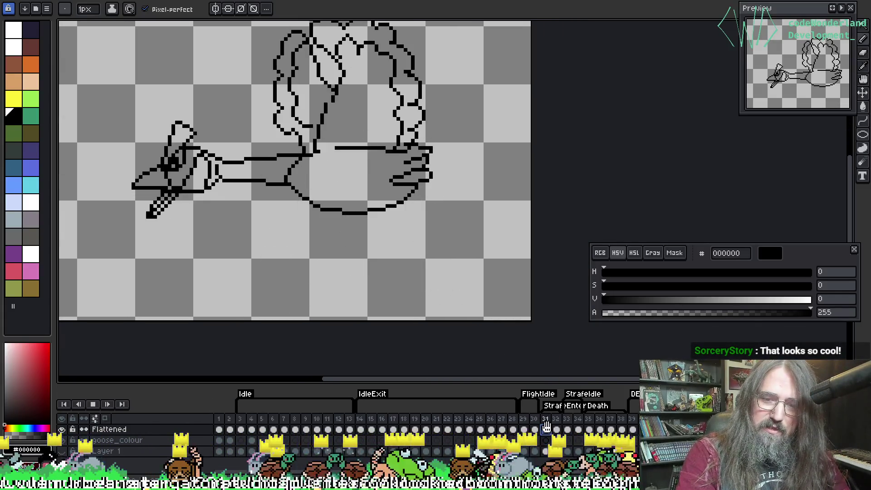
pyautogui.moveTo(473, 208); pyautogui.dragTo(465, 233)
pyautogui.press('Return')
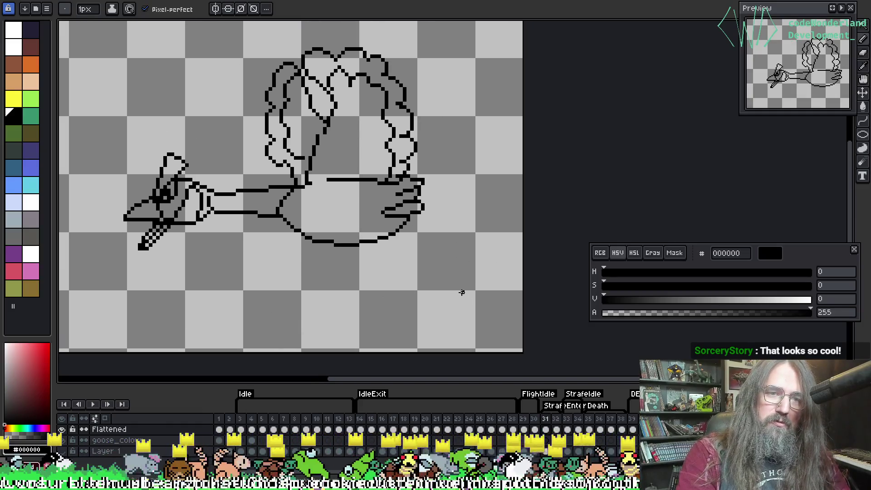
pyautogui.press('Right')
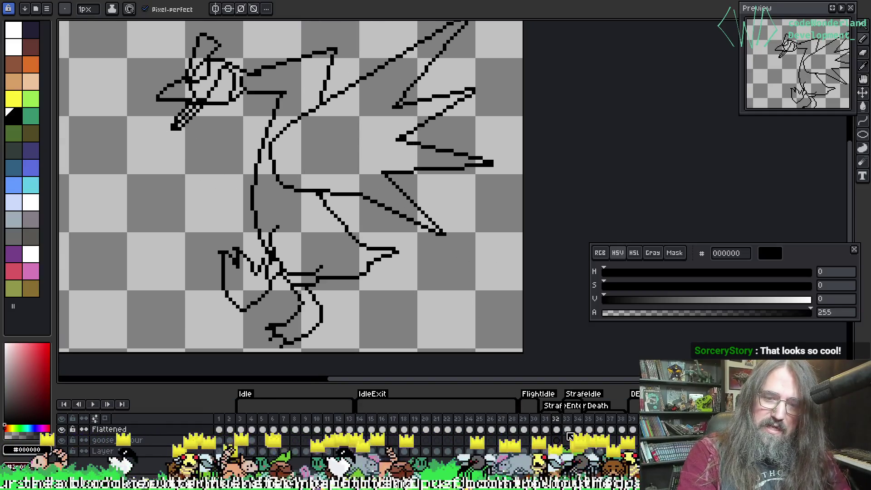
pyautogui.click(568, 430)
pyautogui.press('Right')
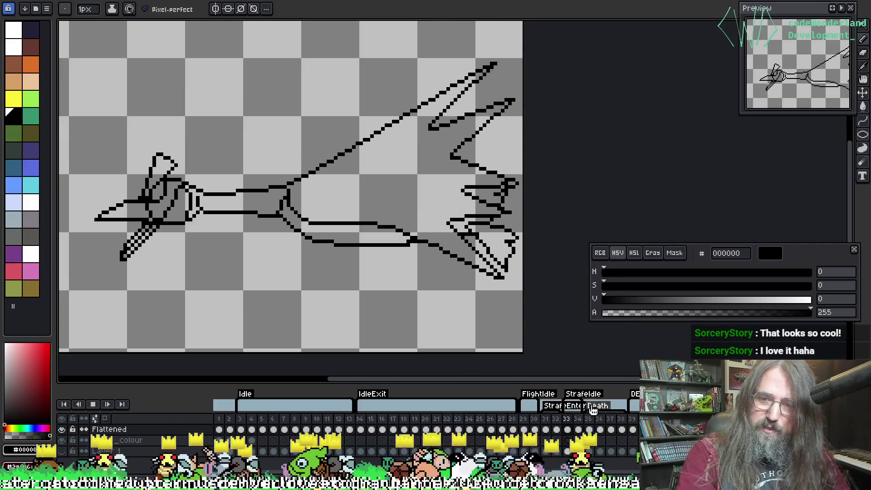
# Play the goose animation from frame 37, stop on frame 38, and switch to the running game.
pyautogui.click(610, 430)
pyautogui.press('Return')
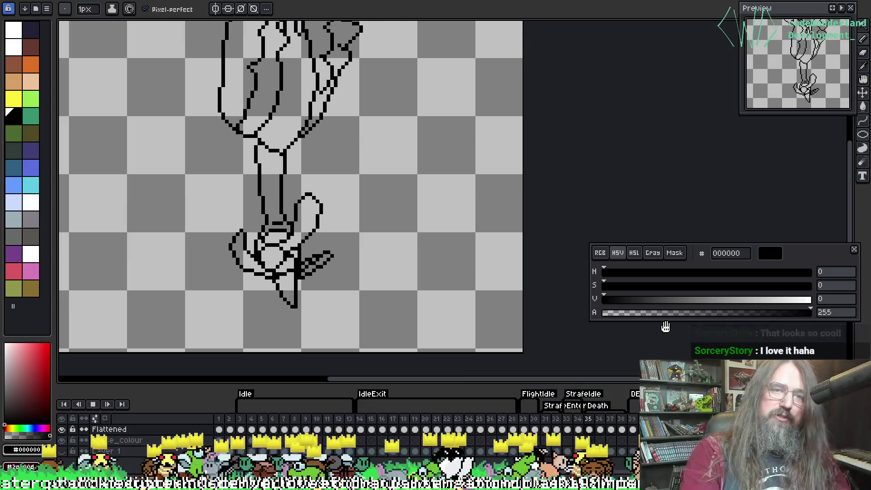
pyautogui.moveTo(402, 260); pyautogui.dragTo(394, 285)
pyautogui.press('Return')
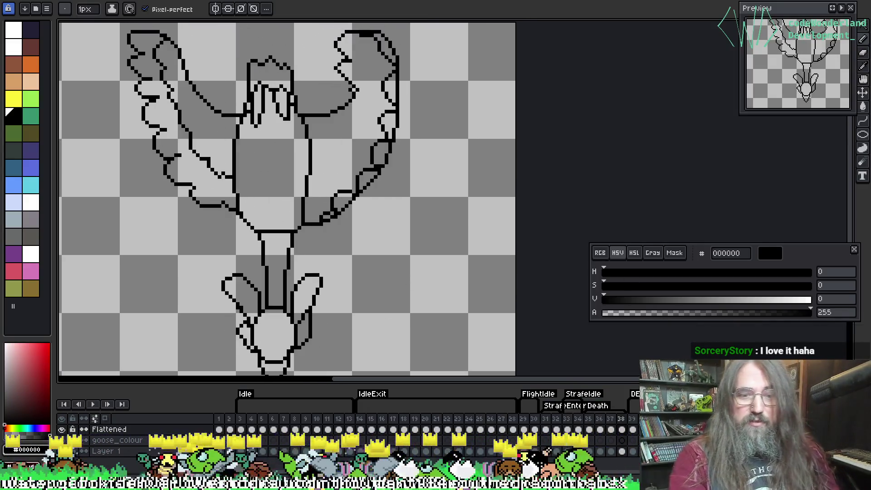
pyautogui.hotkey('alt', 'Tab')
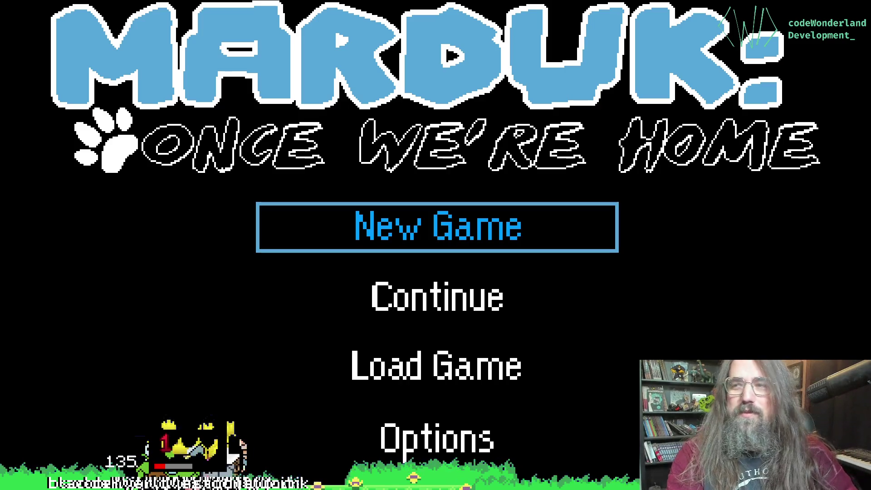
# Choose Continue on the title menu to load the saved forest level.
pyautogui.press('Down')
pyautogui.press('Up')
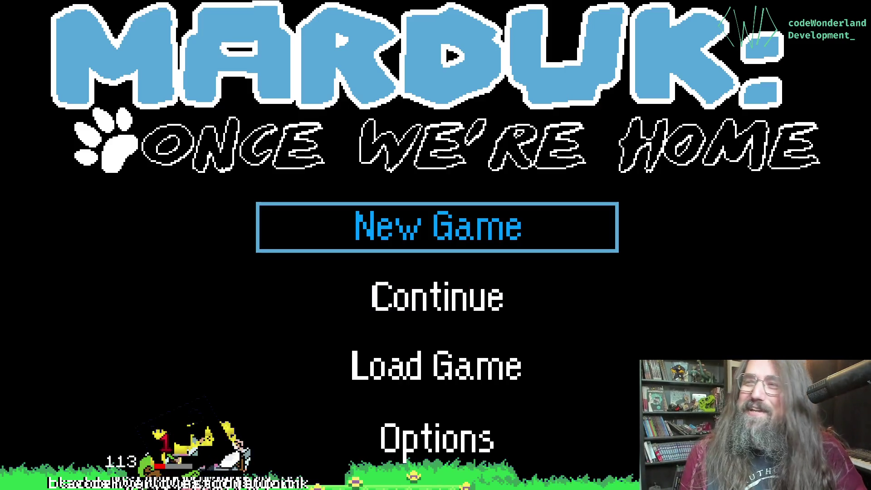
pyautogui.press('Down')
pyautogui.press('Return')
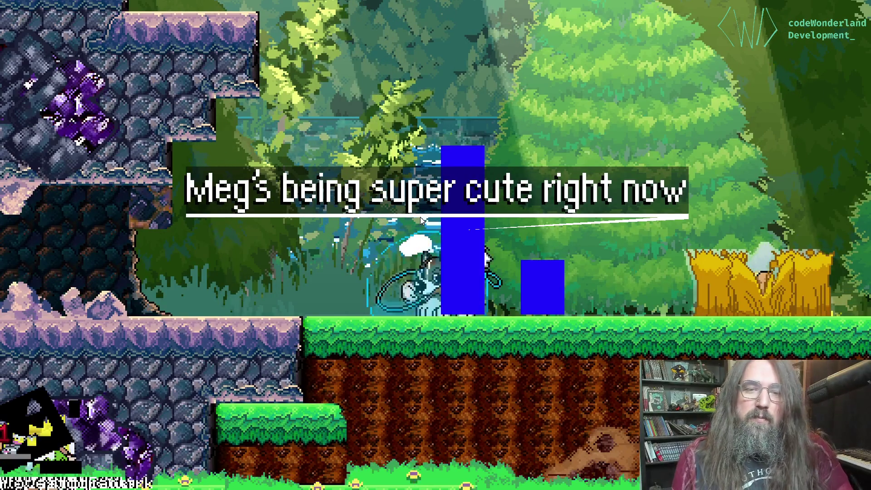
# Run the bubbled dog right through the forest and smash down into the cave.
pyautogui.press('Right')
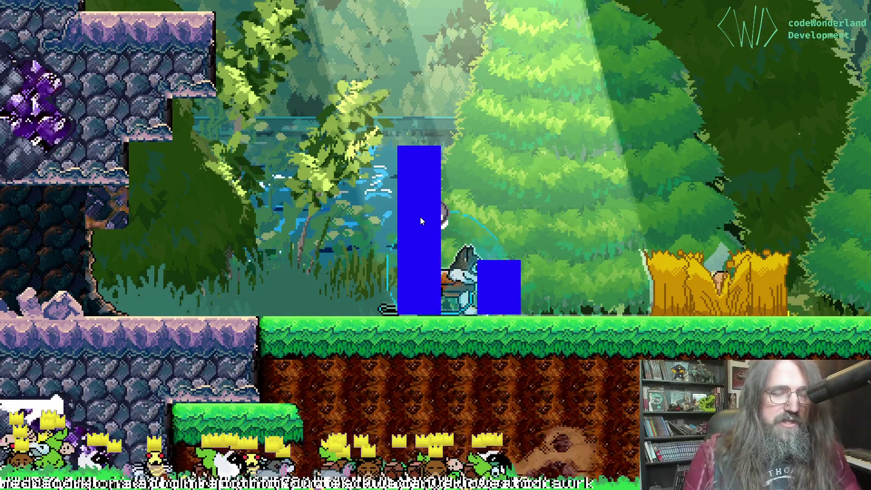
pyautogui.press('Right')
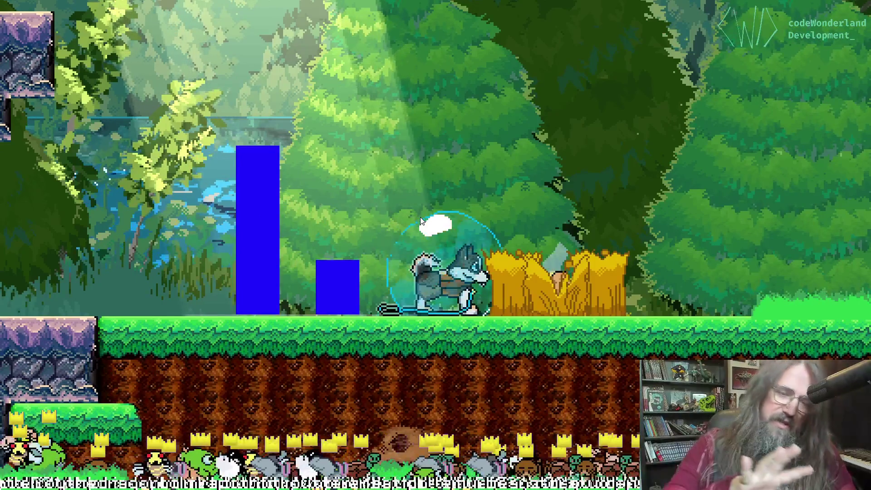
pyautogui.press('Right')
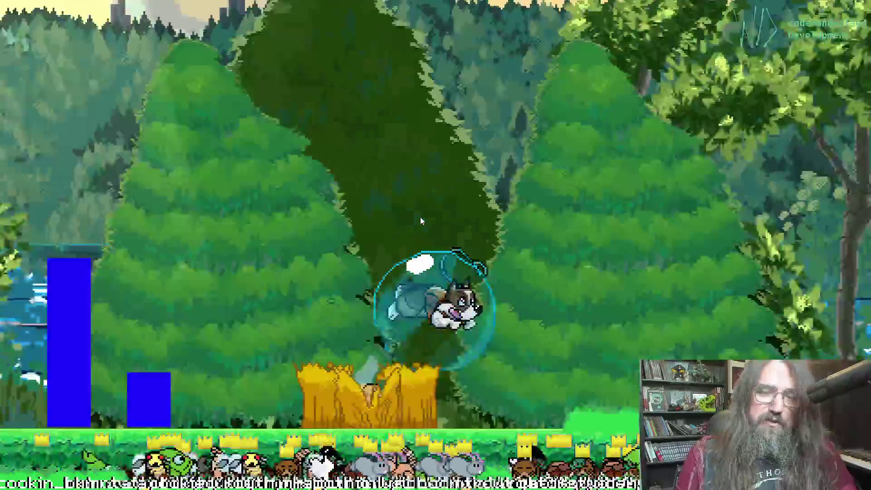
pyautogui.press('space')
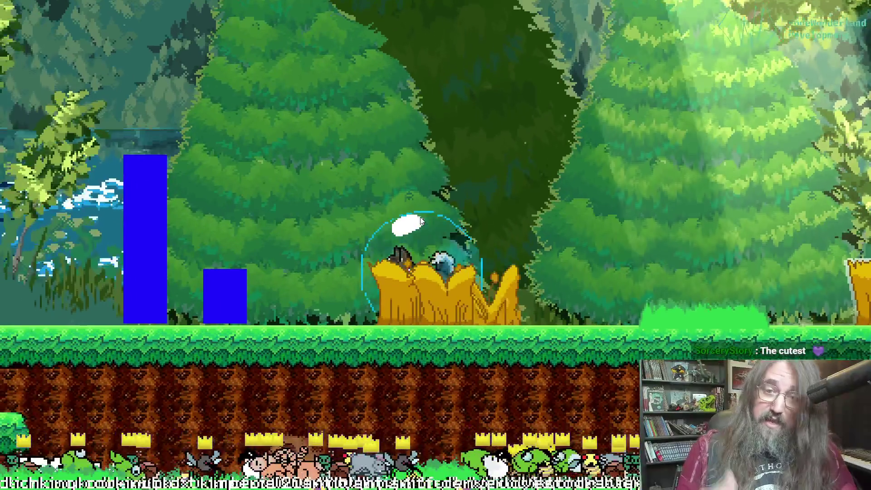
pyautogui.press('Right')
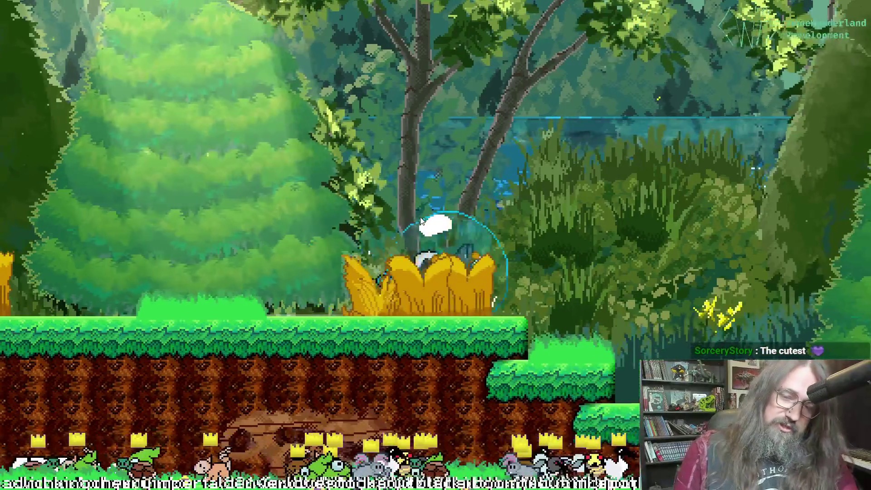
pyautogui.press('space')
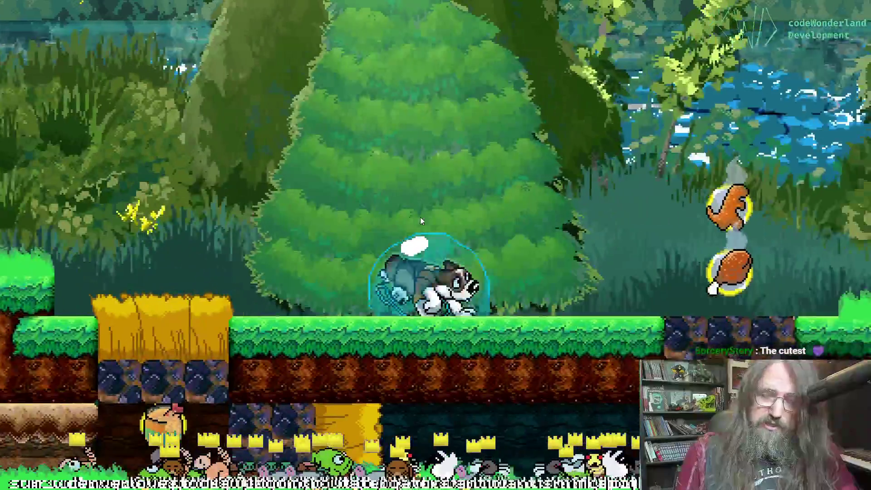
pyautogui.press('Down')
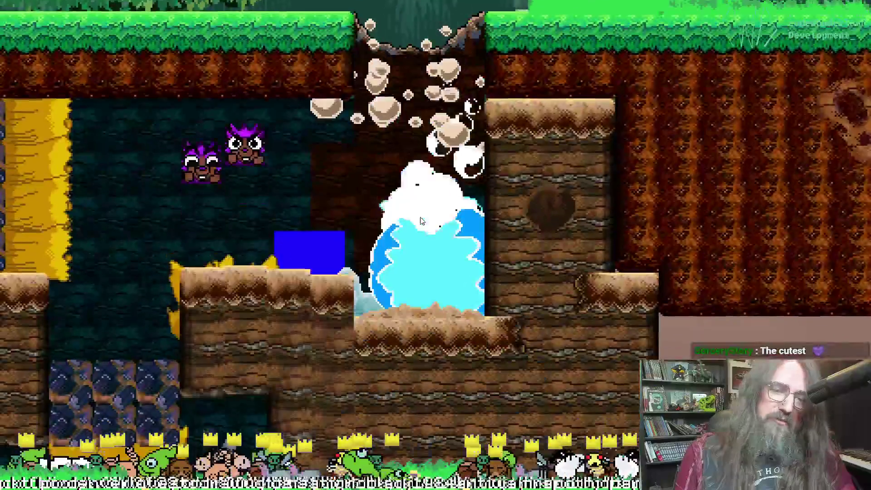
# Work left through the cave and climb the shaft back to the grassy surface.
pyautogui.press('Left')
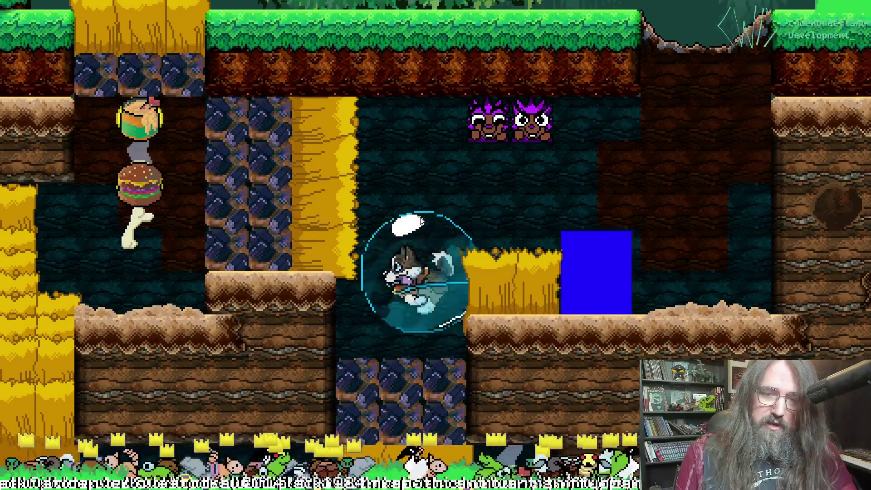
pyautogui.press('Down')
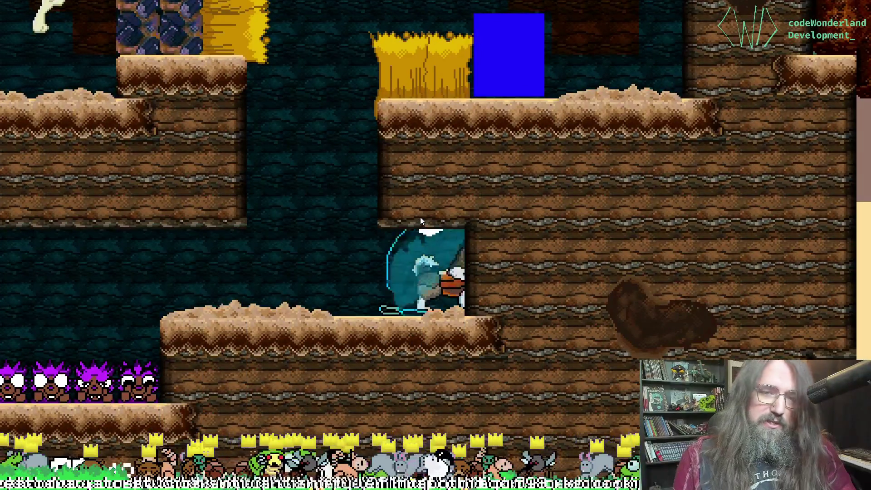
pyautogui.press('Left')
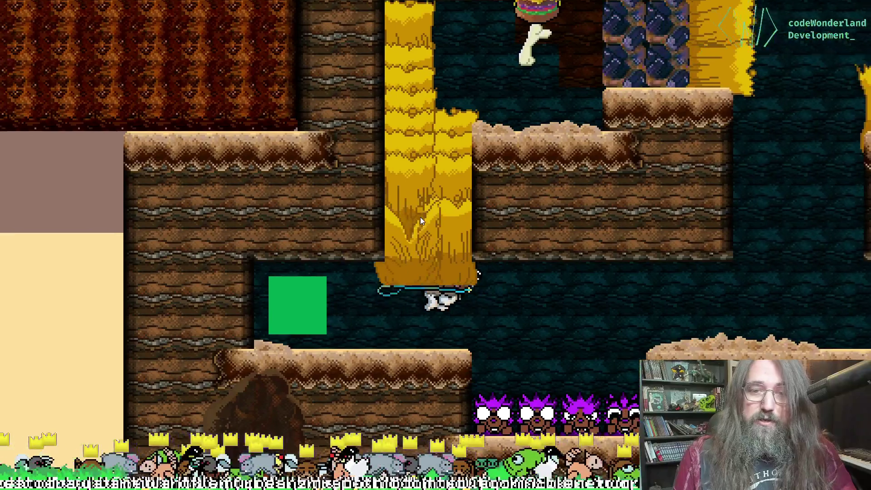
pyautogui.press('Up')
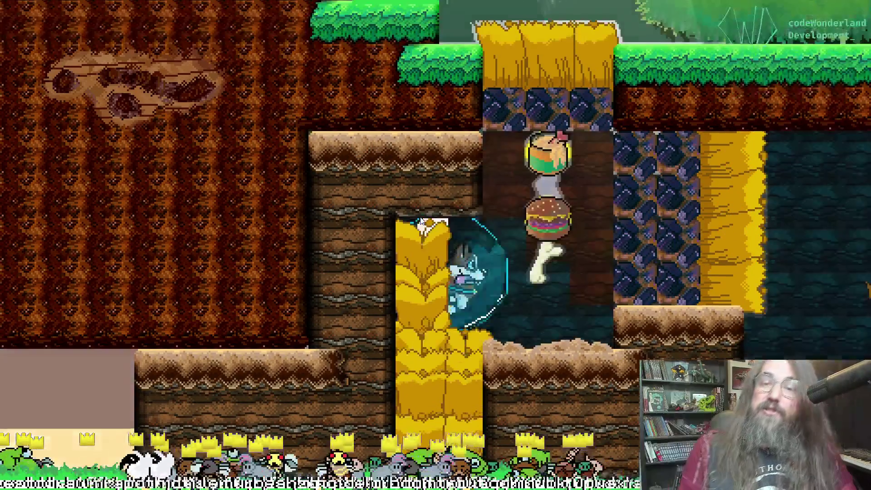
pyautogui.press('Right')
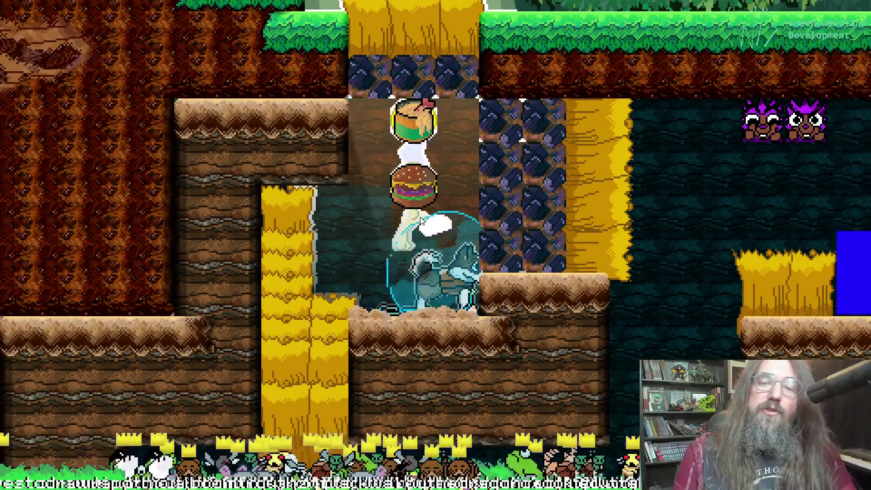
pyautogui.press('Up')
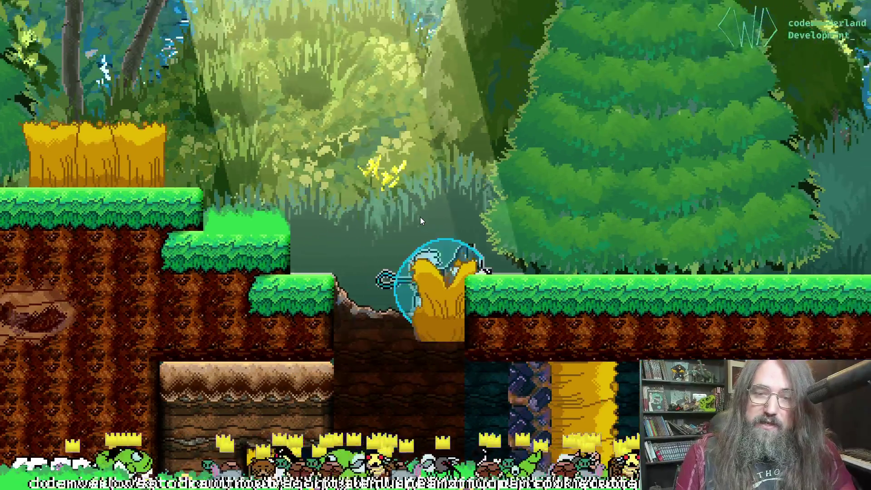
# Launch right past the hay block and goose, then bring up the Dream Park map.
pyautogui.press('Right')
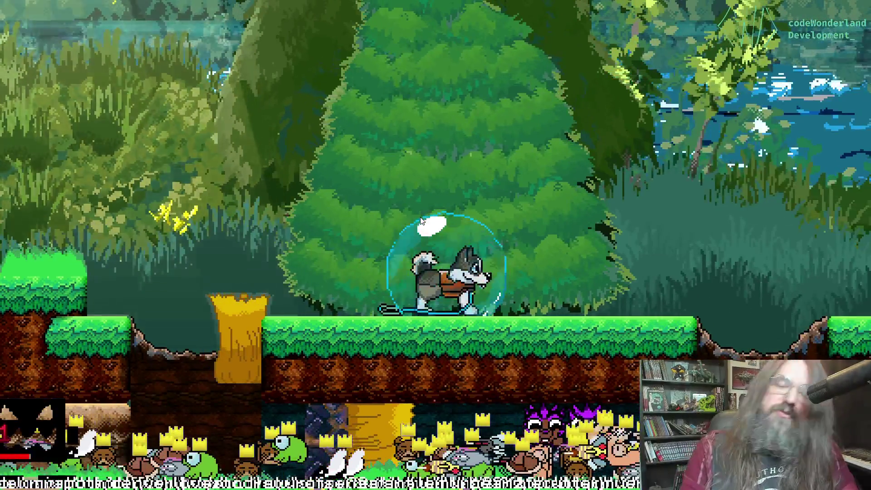
pyautogui.press('Right')
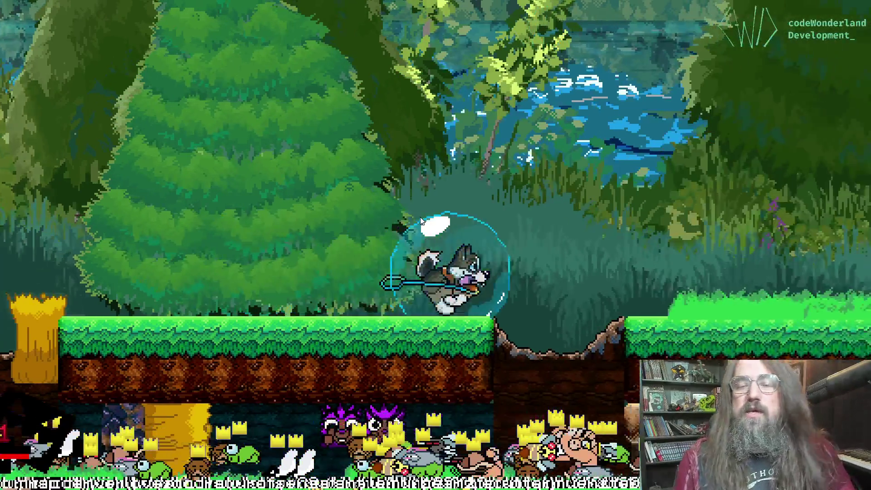
pyautogui.press('Up')
pyautogui.press('Right')
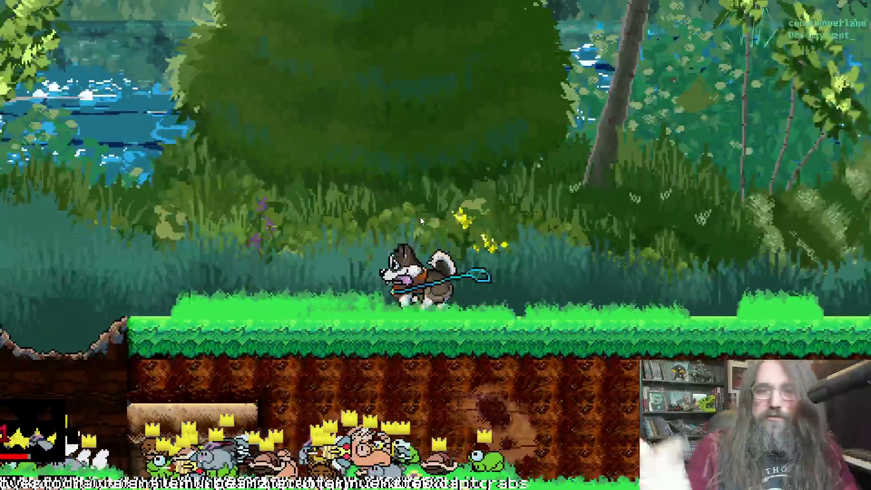
pyautogui.press('Right')
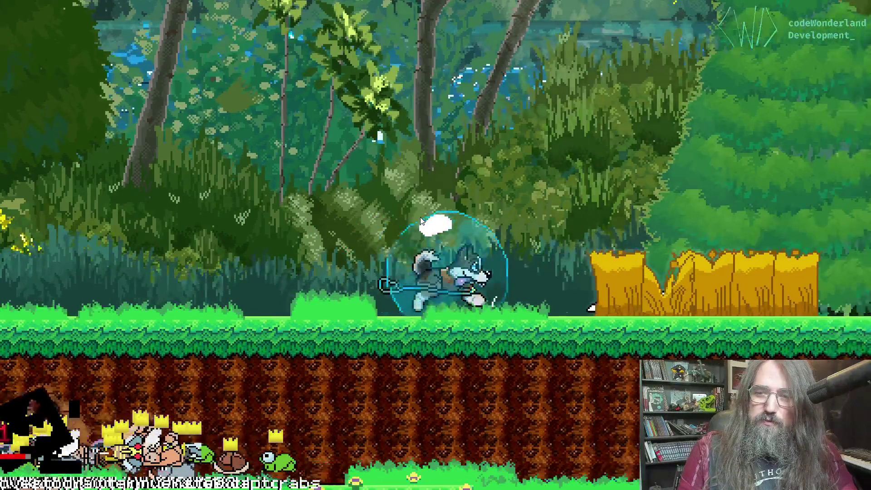
pyautogui.press('Up')
pyautogui.press('Right')
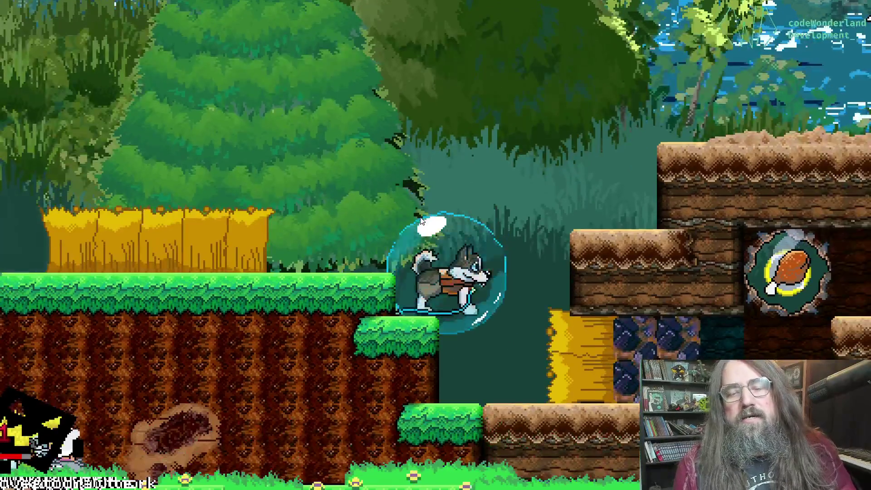
pyautogui.press('Left')
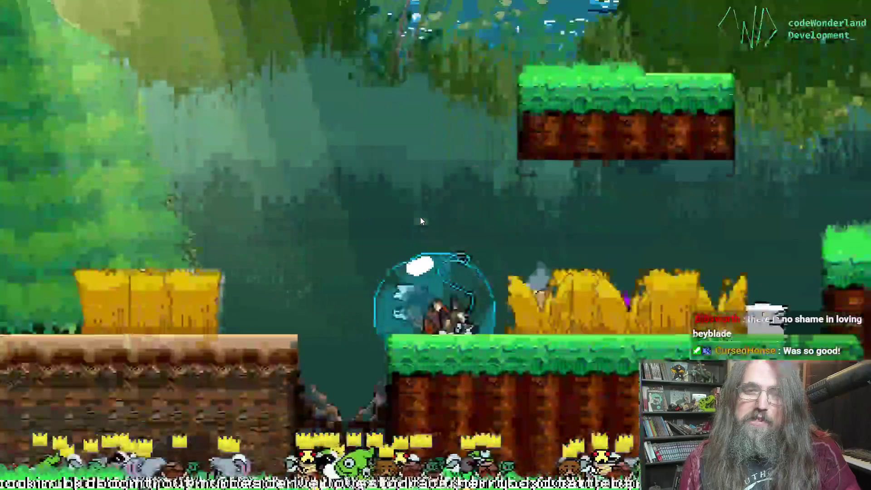
pyautogui.press('Escape')
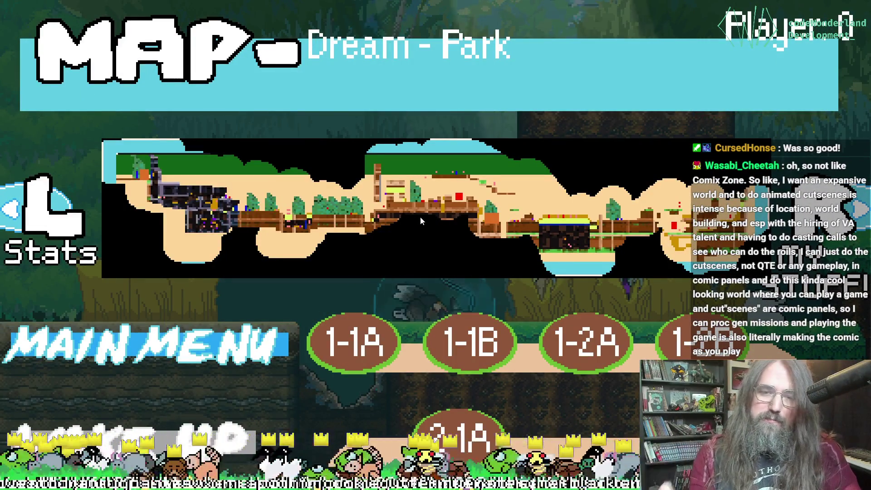
# Browse the map from Level 1-1A to 1-1B and back, then close it.
pyautogui.press('Right')
pyautogui.press('Right')
pyautogui.press('Left')
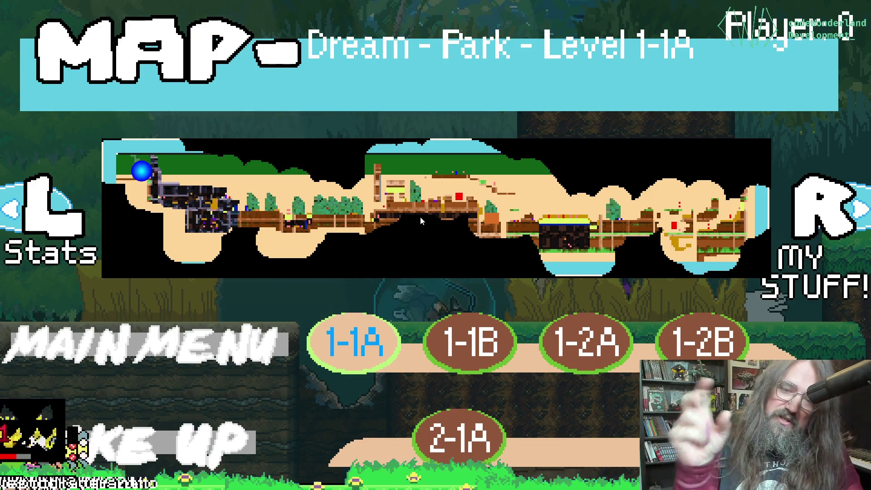
pyautogui.press('Escape')
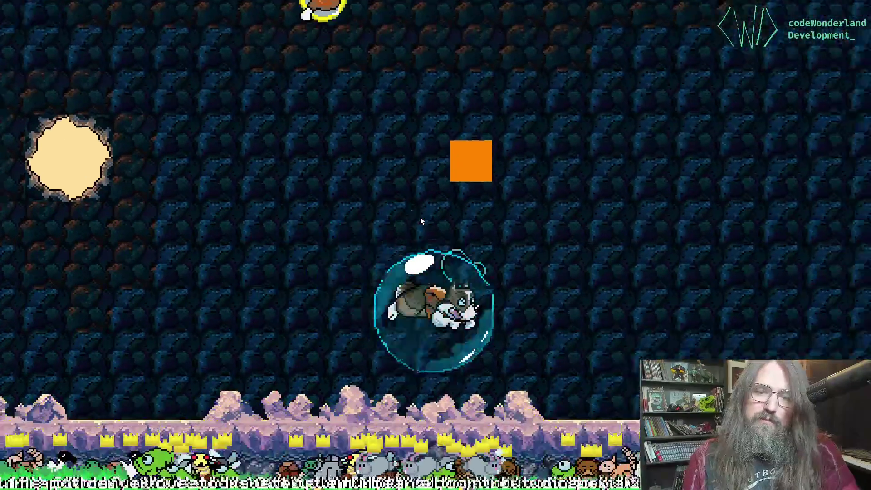
# Pause, view Level 2-1A on the map tab, and resume play.
pyautogui.press('Escape')
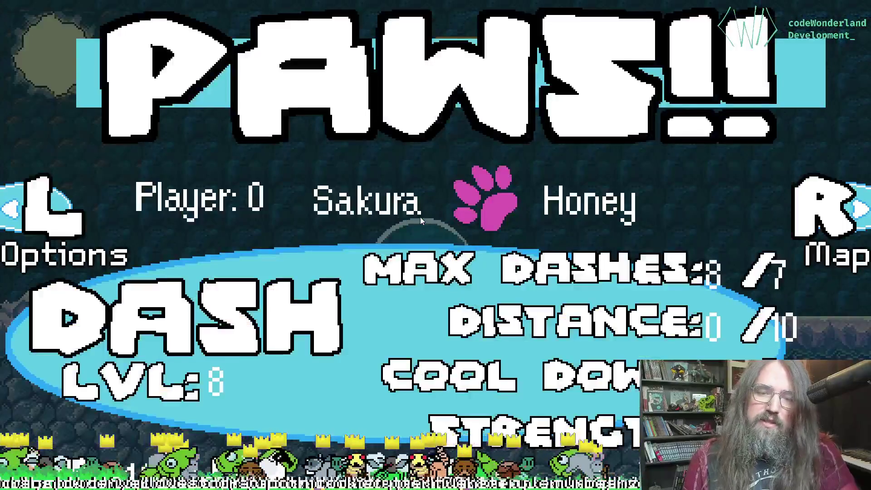
pyautogui.press('r')
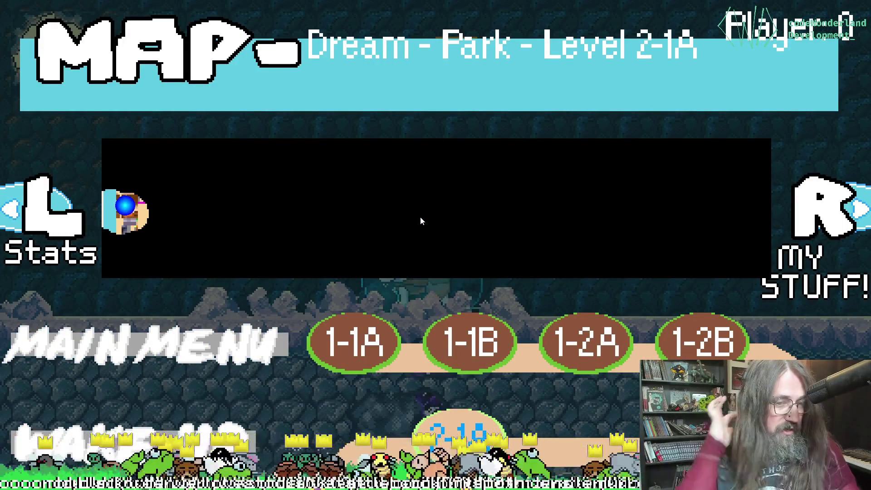
pyautogui.press('Escape')
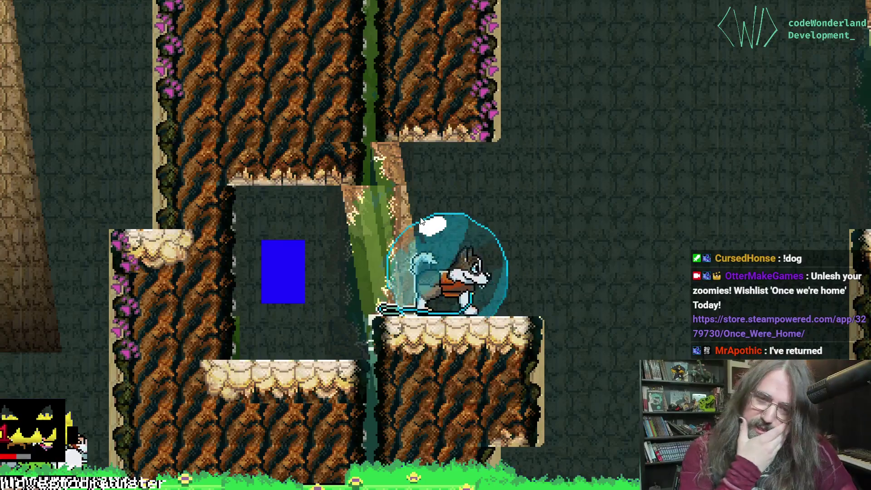
# Move the dog left, then dash right and upward through the vine-covered tree level.
pyautogui.press('Left')
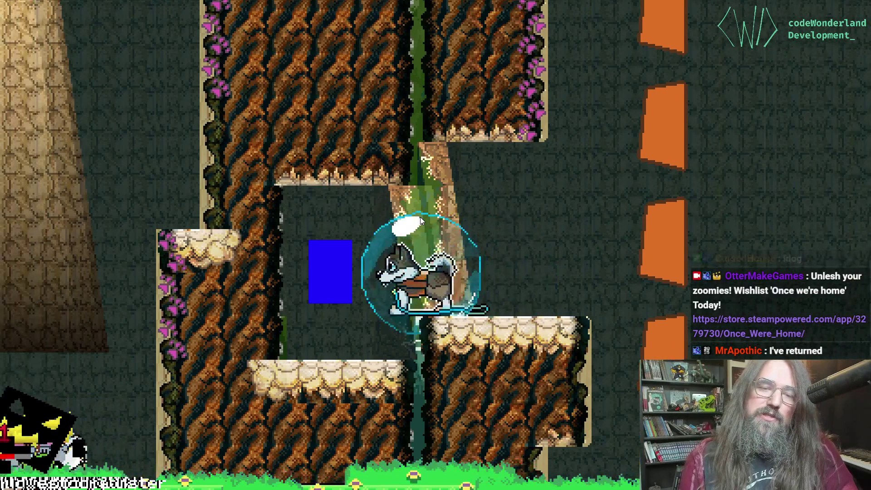
pyautogui.press('Right')
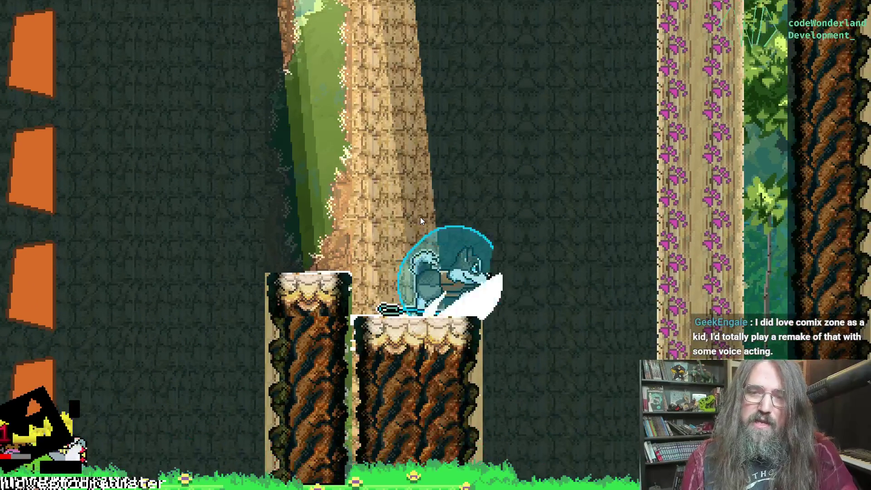
pyautogui.press('Right')
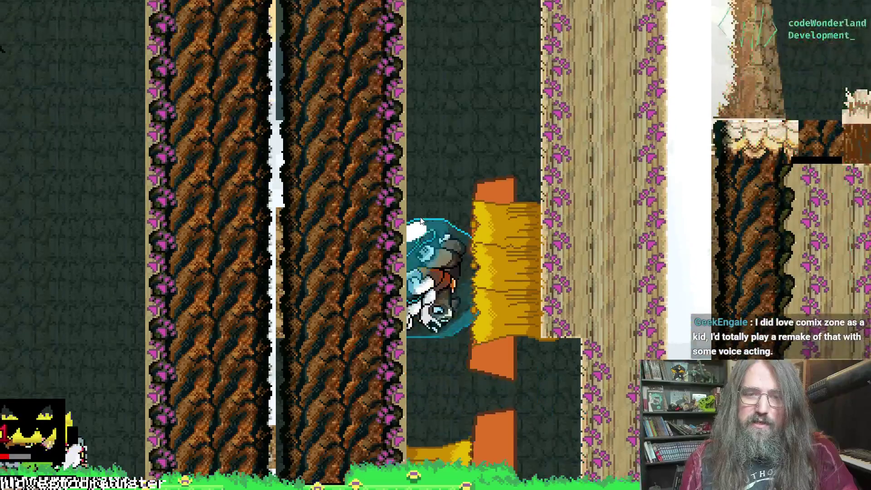
pyautogui.press('Right')
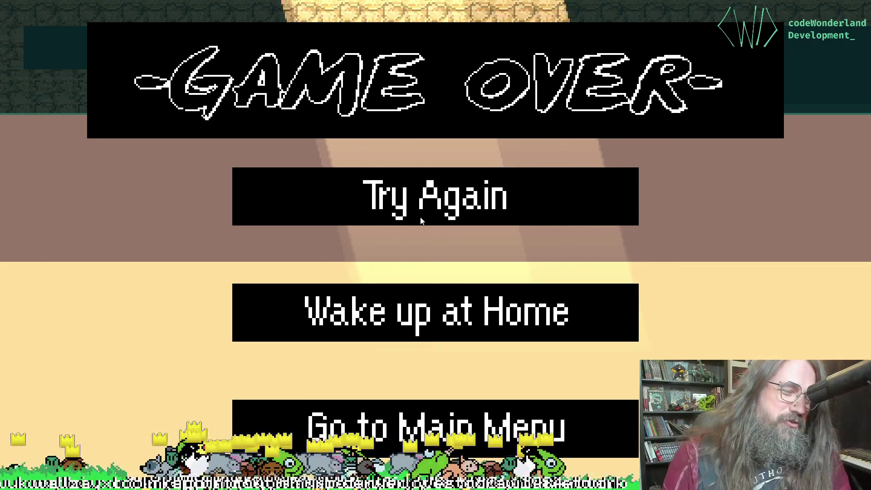
# Choose Try Again on the Game Over screen and run right through the restarted level.
pyautogui.press('Down')
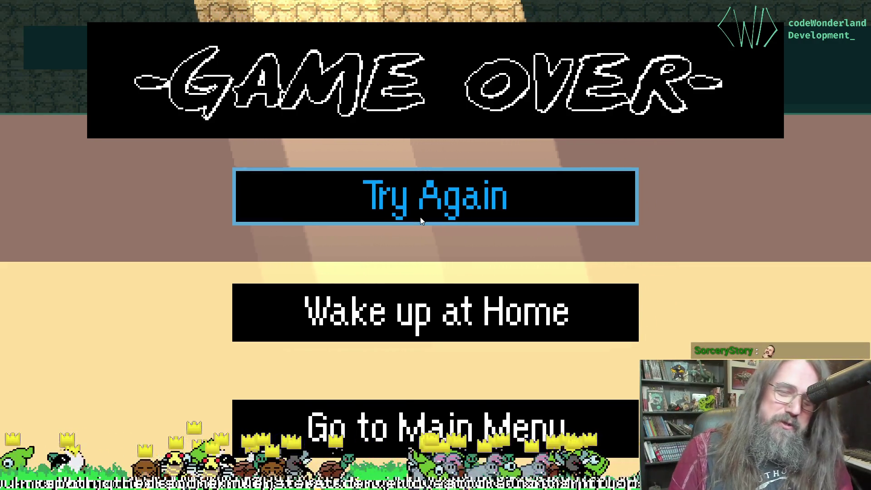
pyautogui.press('Down')
pyautogui.press('Up')
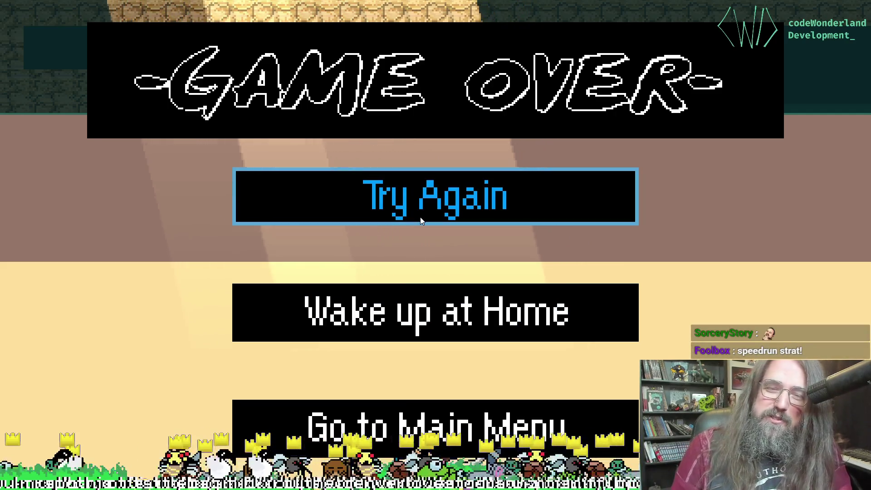
pyautogui.press('Return')
pyautogui.press('Right')
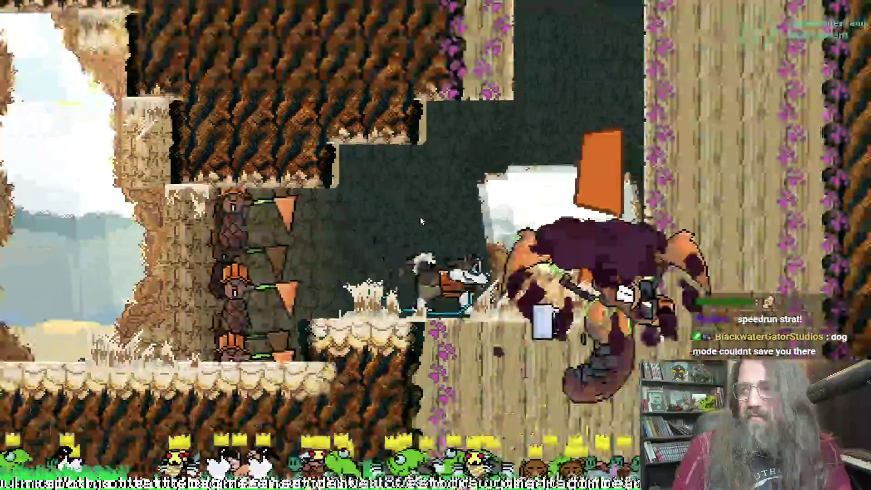
# Pause, switch to the map, and select Dream Park Level 2-1B.
pyautogui.press('Escape')
pyautogui.press('r')
pyautogui.press('Right')
pyautogui.press('Down')
pyautogui.press('Right')
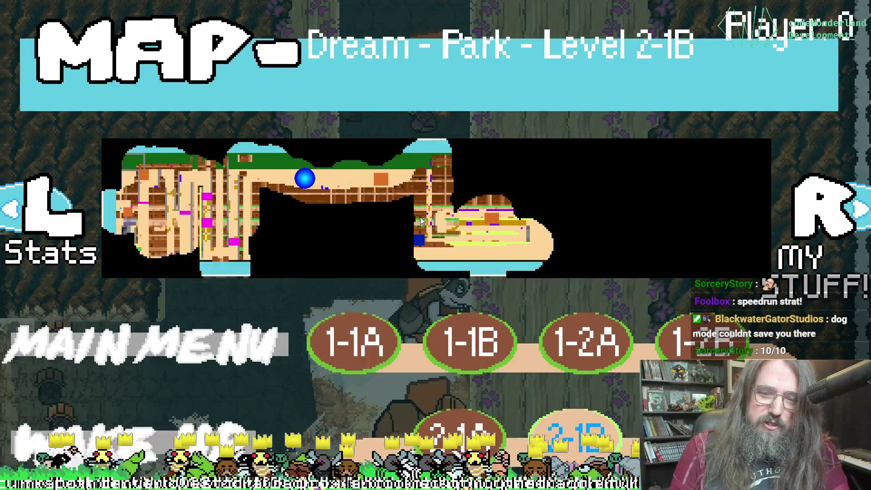
# Start Level 2-1B, run the bubbled dog right over the grass ledges, then return to GameMaker.
pyautogui.press('Return')
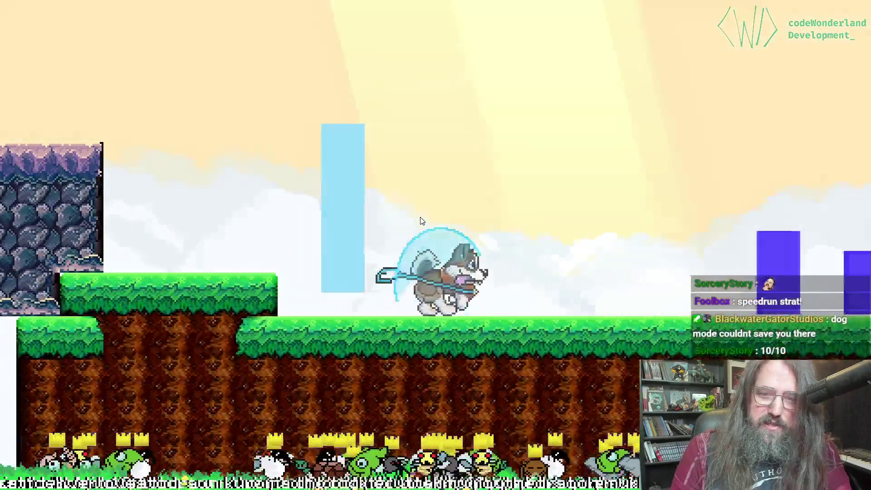
pyautogui.press('Right')
pyautogui.press('Right')
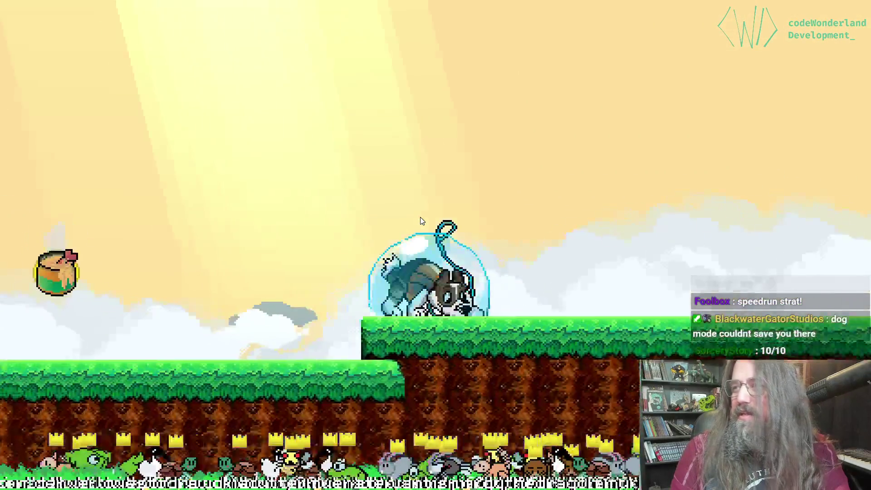
pyautogui.press('Right')
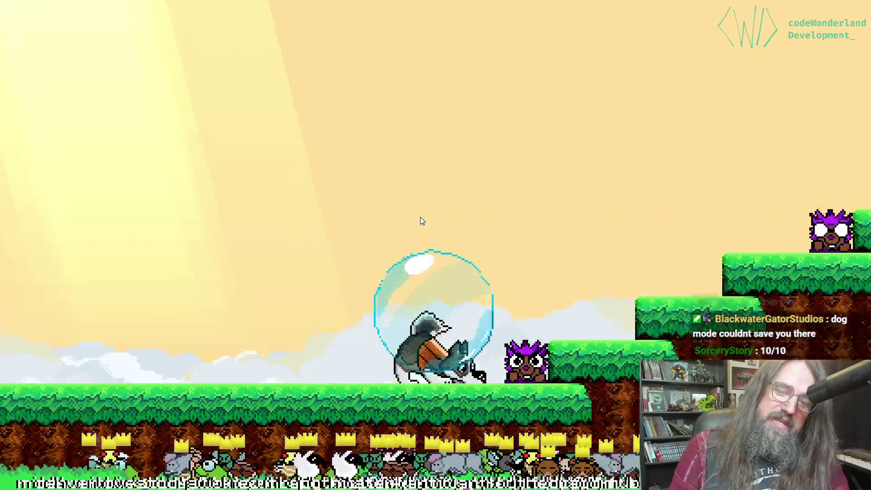
pyautogui.press('Right')
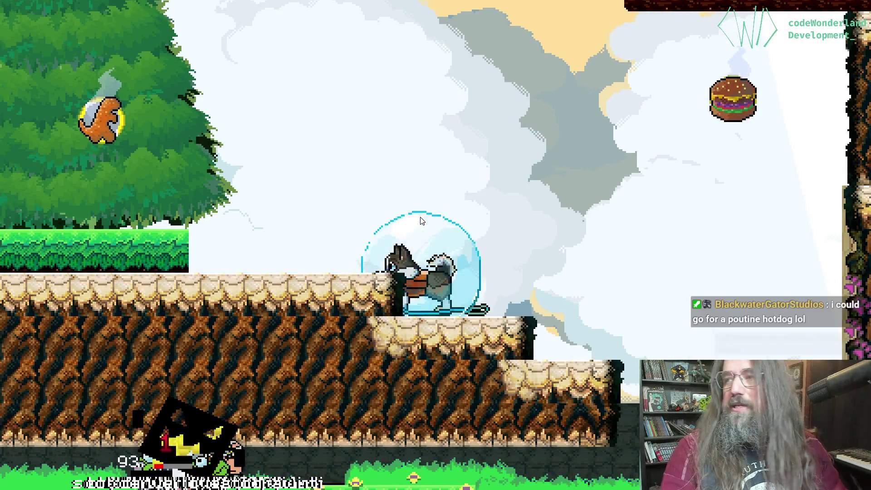
pyautogui.hotkey('alt', 'Tab')
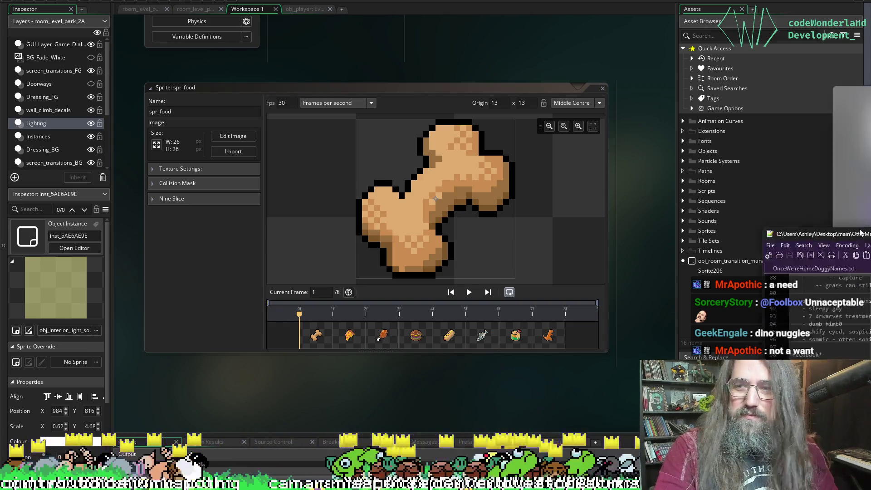
# Show TODO_Marduk.txt in Notepad++, then switch to the browser's Bluesky post.
pyautogui.click(272, 6)
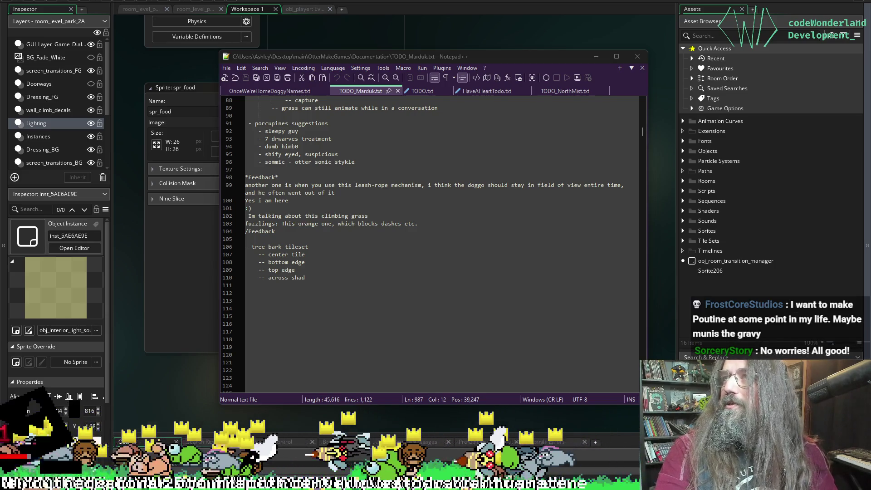
pyautogui.hotkey('alt', 'Tab')
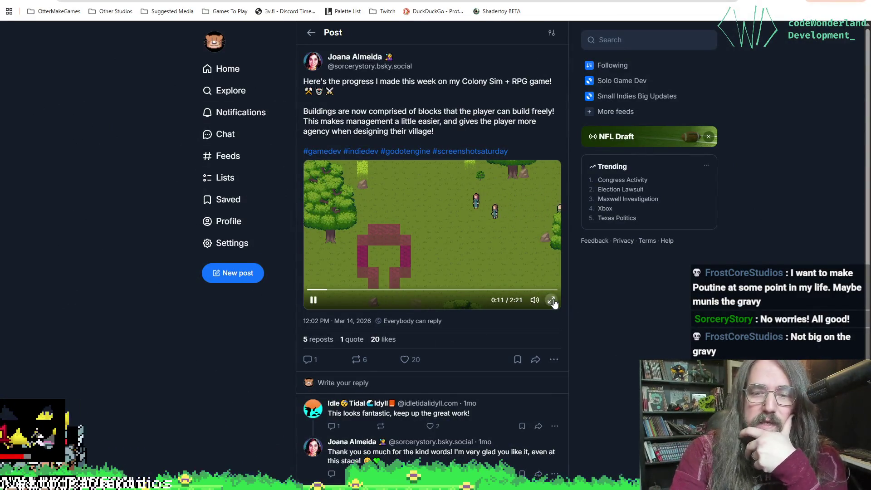
# Watch the Colony Sim + RPG game video from the Bluesky post in full screen.
pyautogui.click(551, 300)
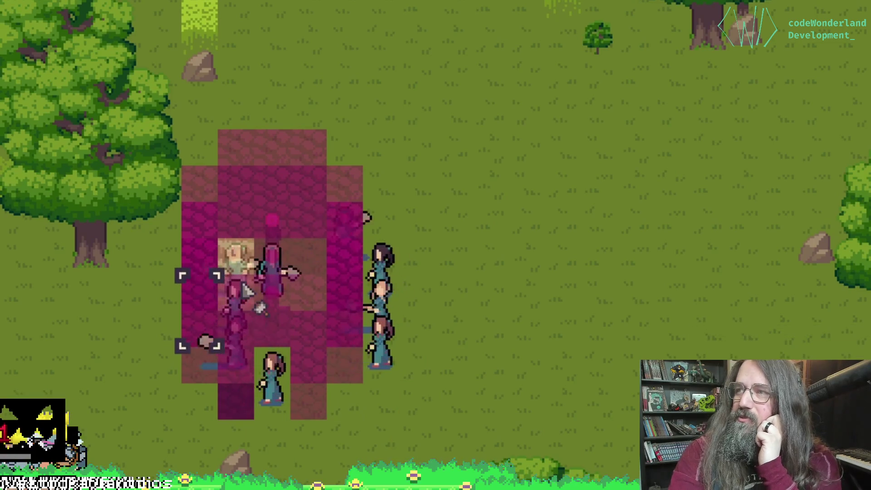
pyautogui.moveTo(204, 206)
pyautogui.mouseDown()
pyautogui.moveTo(254, 148)
pyautogui.moveTo(292, 145)
pyautogui.moveTo(333, 181)
pyautogui.mouseUp()
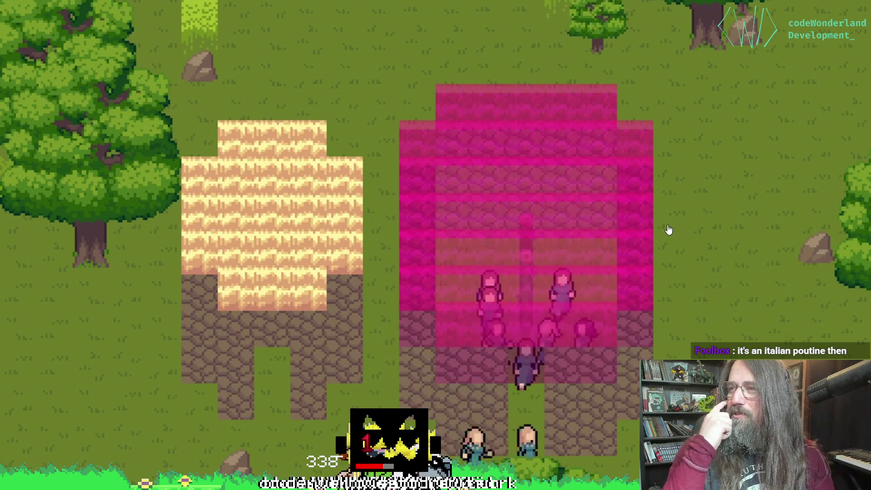
pyautogui.press('Escape')
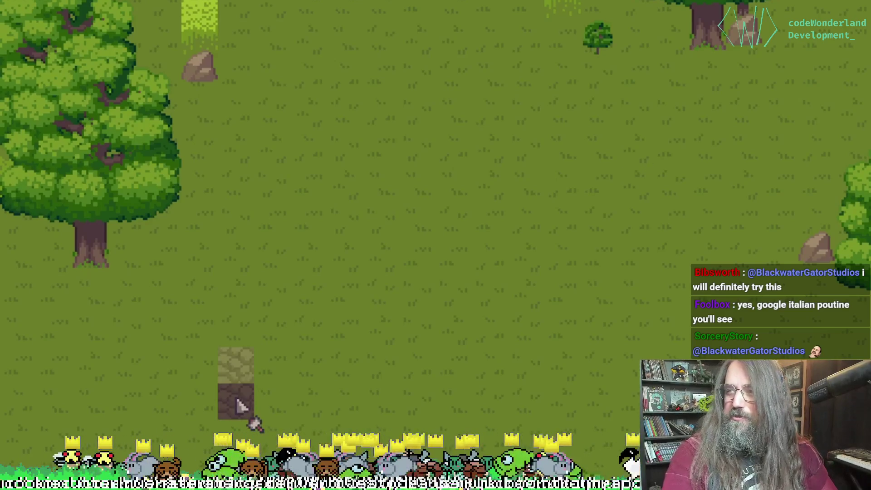
# Scrub through the game video, then leave fullscreen for the post, now liked at 21 likes.
pyautogui.moveTo(239, 405)
pyautogui.mouseDown()
pyautogui.moveTo(210, 379)
pyautogui.moveTo(220, 334)
pyautogui.moveTo(206, 288)
pyautogui.moveTo(249, 254)
pyautogui.moveTo(303, 252)
pyautogui.moveTo(352, 291)
pyautogui.moveTo(353, 359)
pyautogui.moveTo(308, 401)
pyautogui.moveTo(308, 367)
pyautogui.mouseUp()
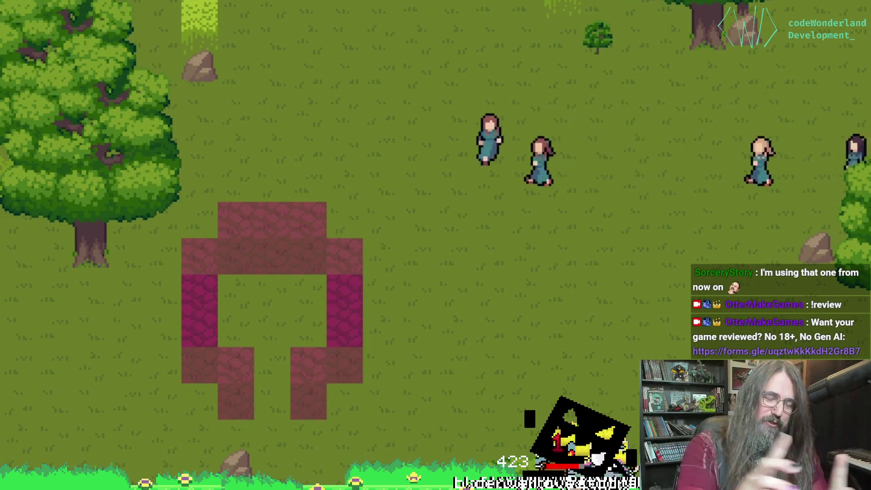
pyautogui.click(272, 333)
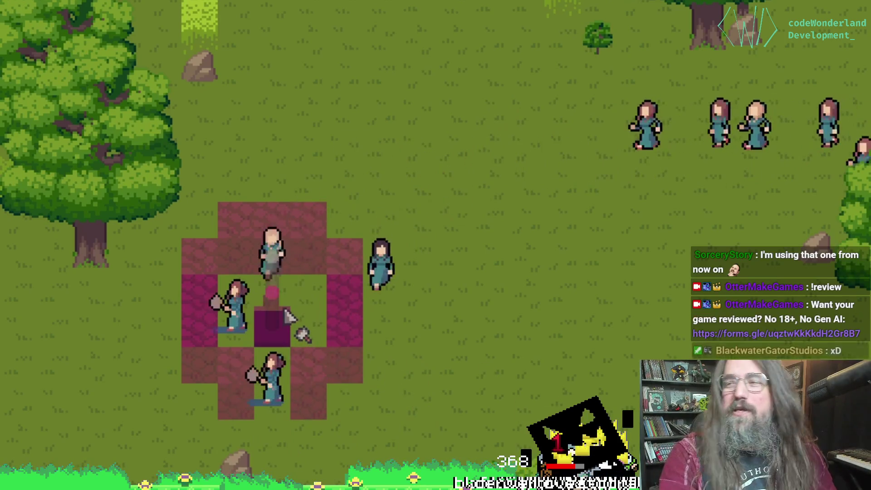
pyautogui.hotkey('alt', 'Tab')
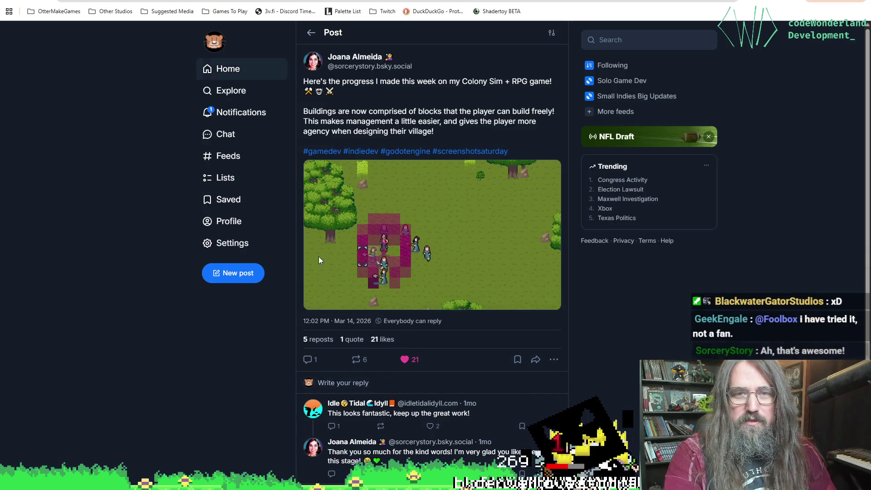
# Repost the colony-sim progress post using the Repost menu option.
pyautogui.click(357, 360)
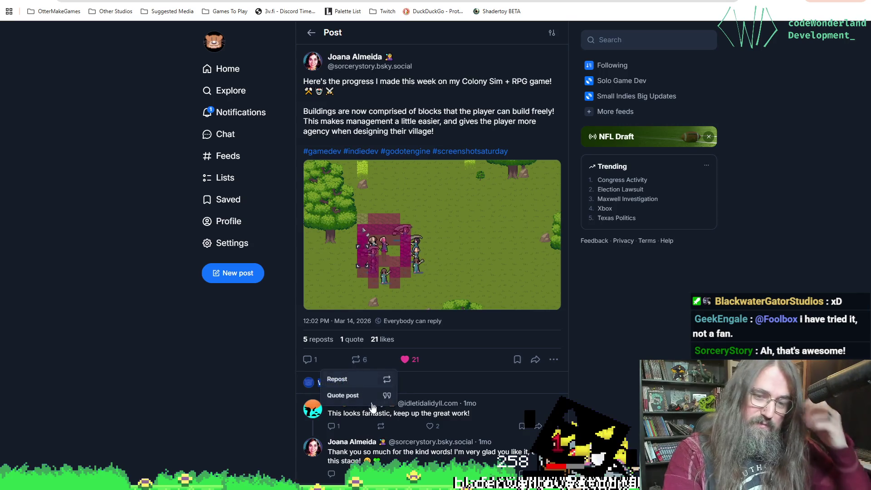
pyautogui.click(363, 381)
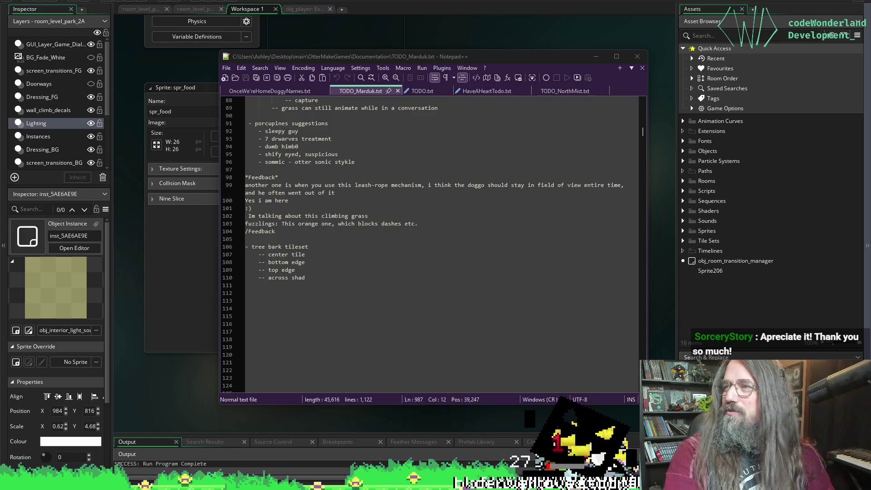
# Scroll up and down through TODO_Marduk.txt, then bring GameMaker's spr_food sprite editor forward.
pyautogui.scroll(20, 351, 230)
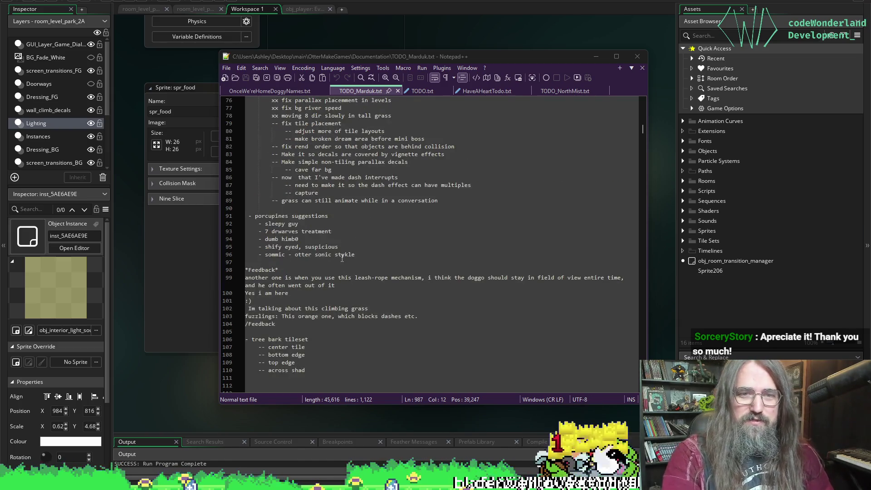
pyautogui.scroll(8, 348, 262)
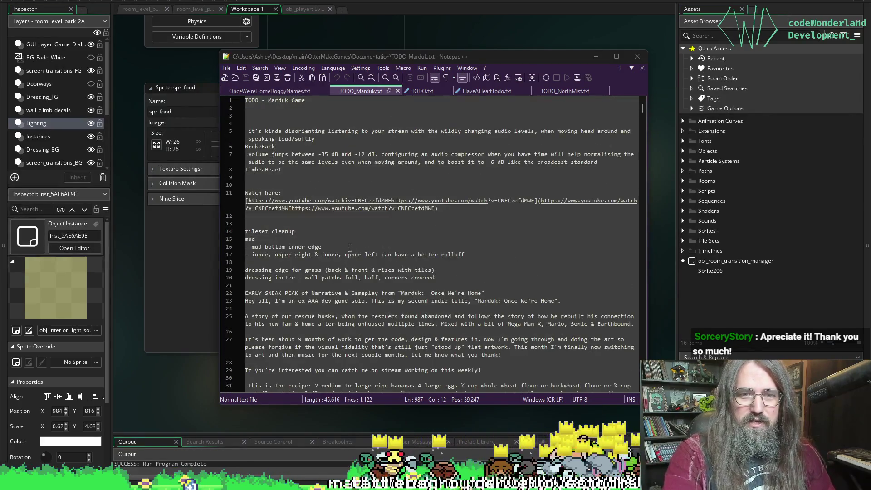
pyautogui.scroll(-4, 345, 254)
pyautogui.scroll(4, 340, 245)
pyautogui.scroll(-8, 333, 230)
pyautogui.scroll(-7, 333, 230)
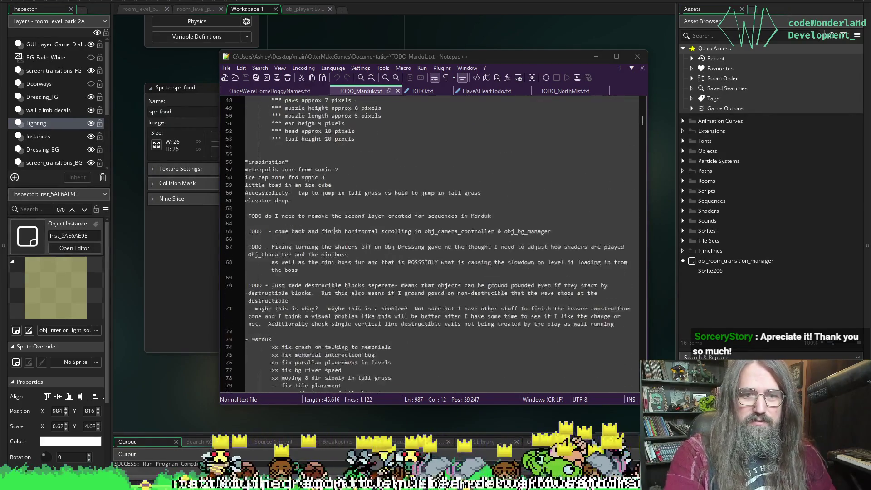
pyautogui.scroll(2, 353, 181)
pyautogui.scroll(-10, 376, 136)
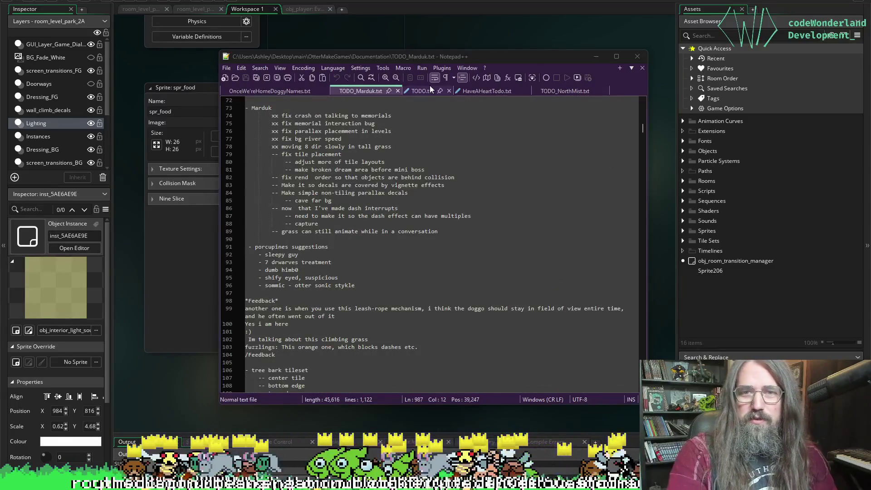
pyautogui.click(377, 337)
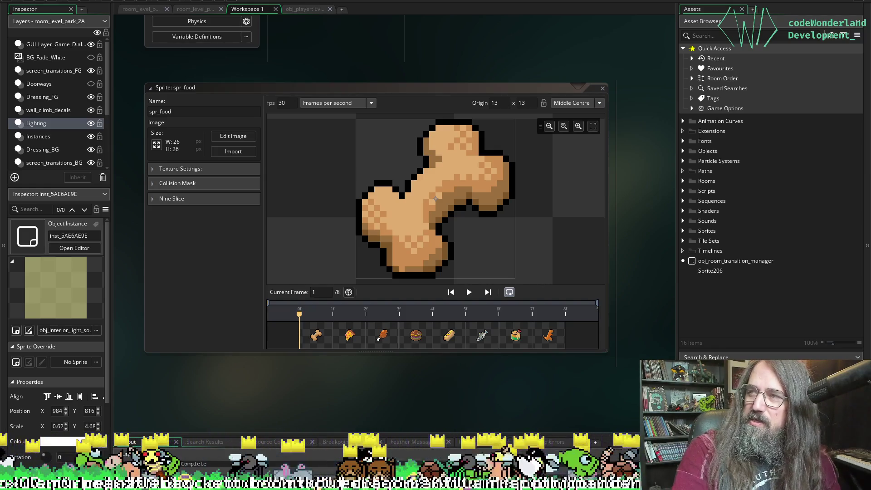
# Search the notes for 'borger' after a 'burger' attempt, landing on the line 184 food entry.
pyautogui.hotkey('ctrl', 'f')
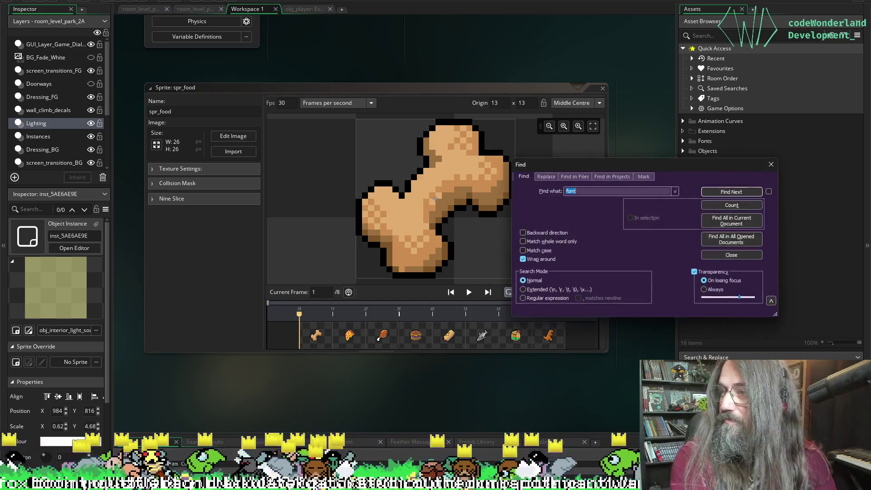
pyautogui.press('Escape')
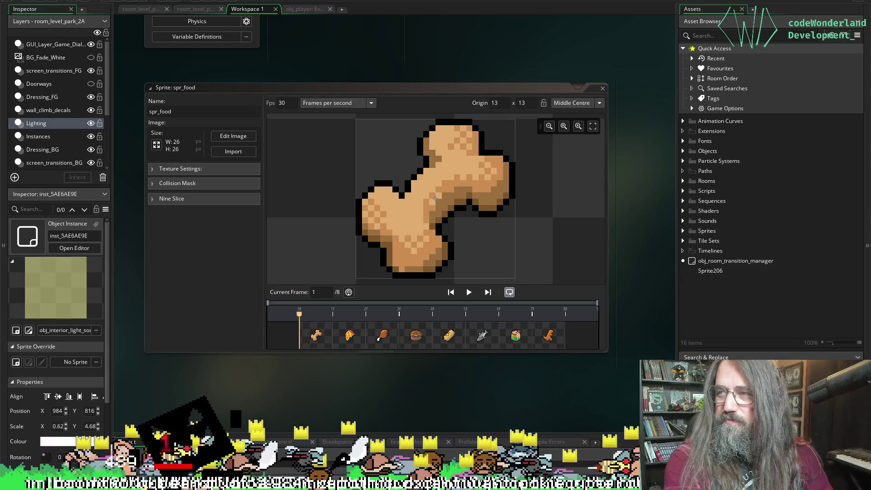
pyautogui.hotkey('ctrl', 'f')
pyautogui.write('b')
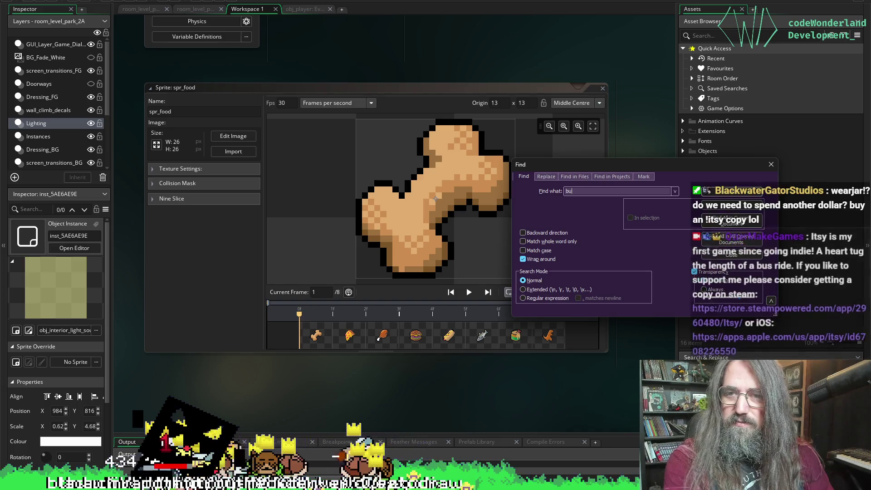
pyautogui.write('urger')
pyautogui.press('Return')
pyautogui.press('BackSpace')
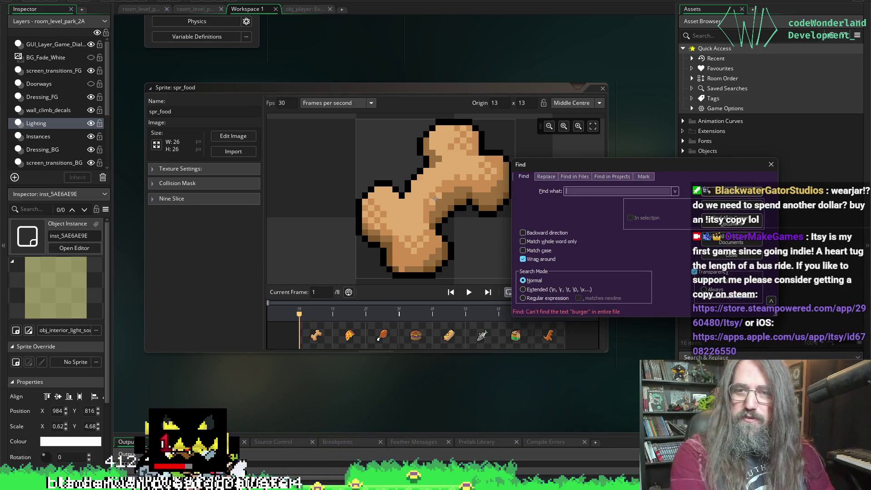
pyautogui.press('BackSpace')
pyautogui.write('orger')
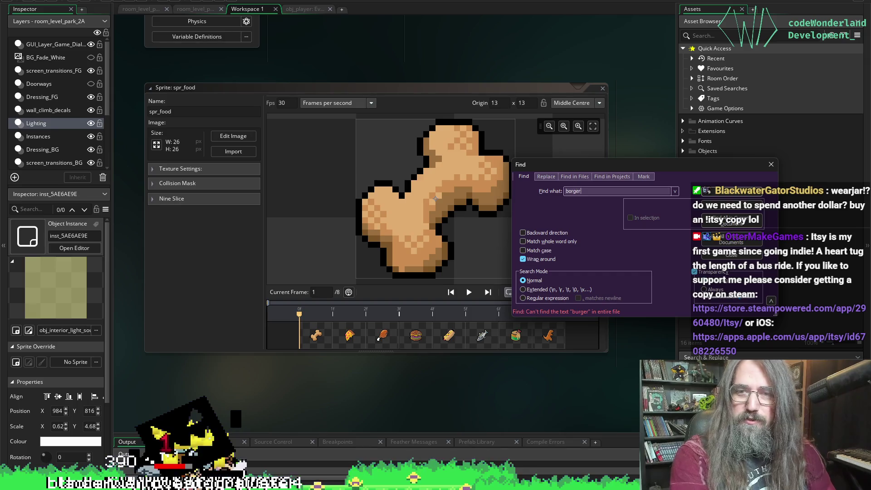
pyautogui.press('Return')
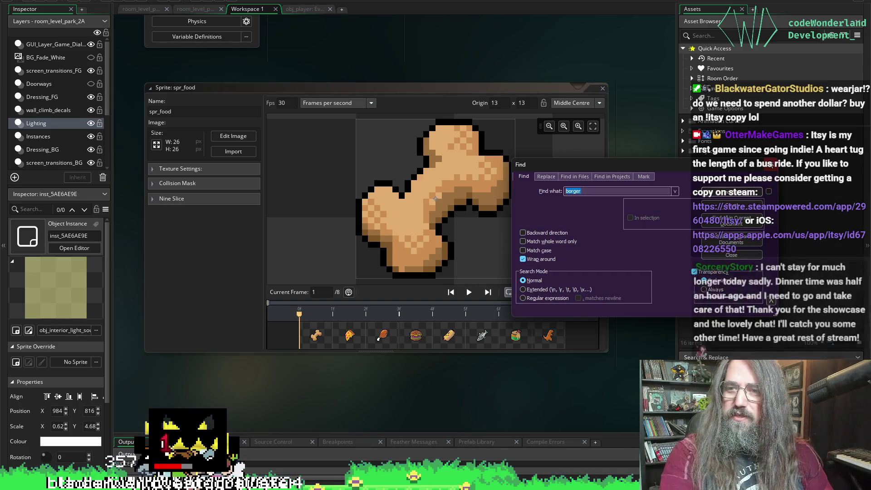
pyautogui.press('Escape')
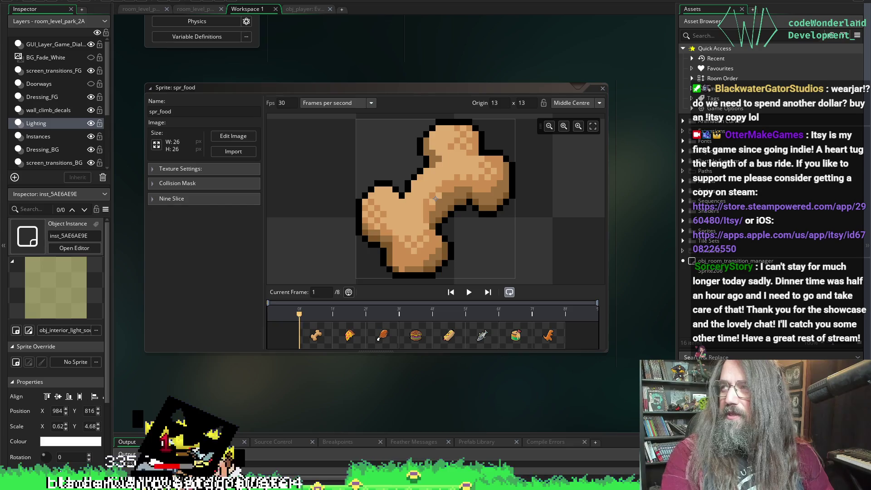
pyautogui.hotkey('alt', 'Tab')
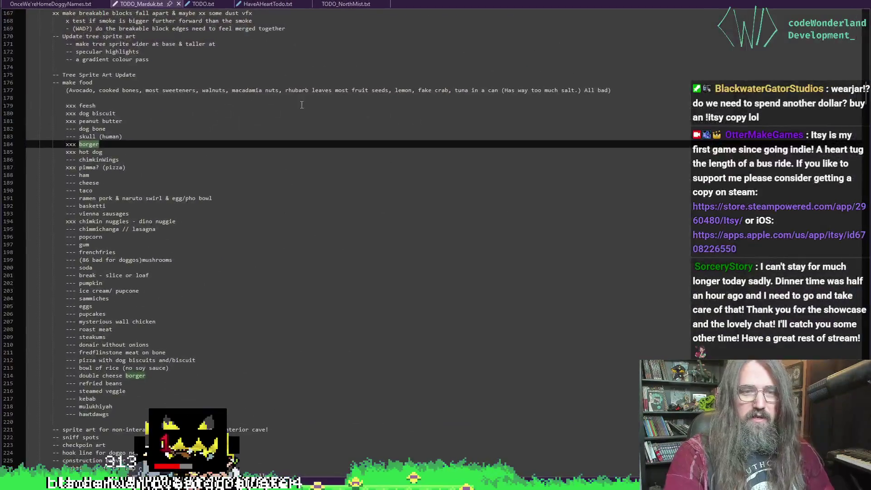
# Mark the dog bone entry done by replacing its '---' with 'xxx'.
pyautogui.scroll(-1, 301, 105)
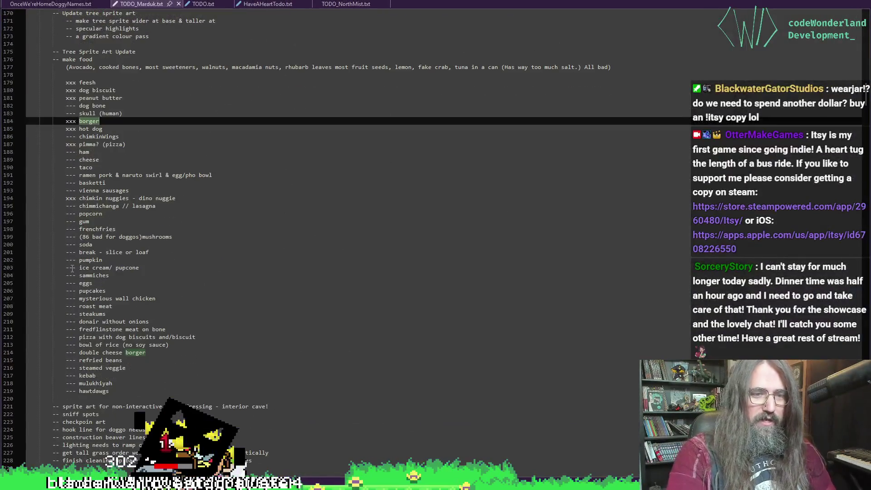
pyautogui.click(71, 106)
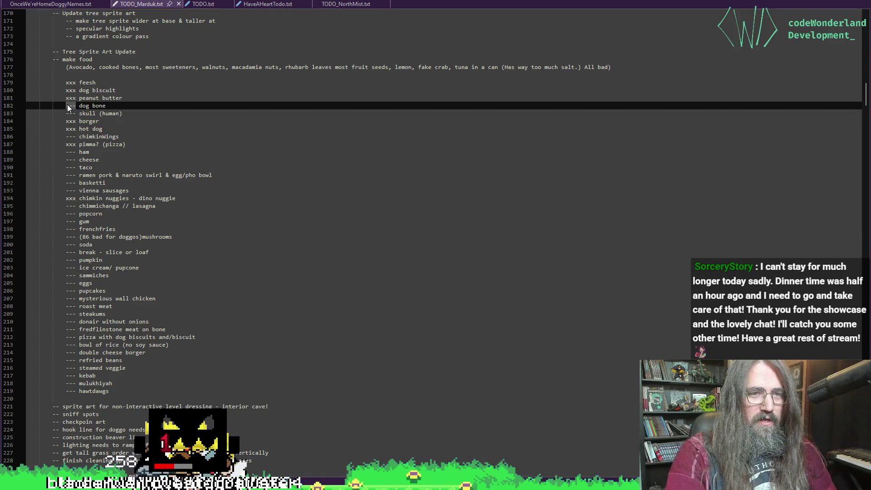
pyautogui.doubleClick(69, 106)
pyautogui.write('xxx')
pyautogui.click(125, 107)
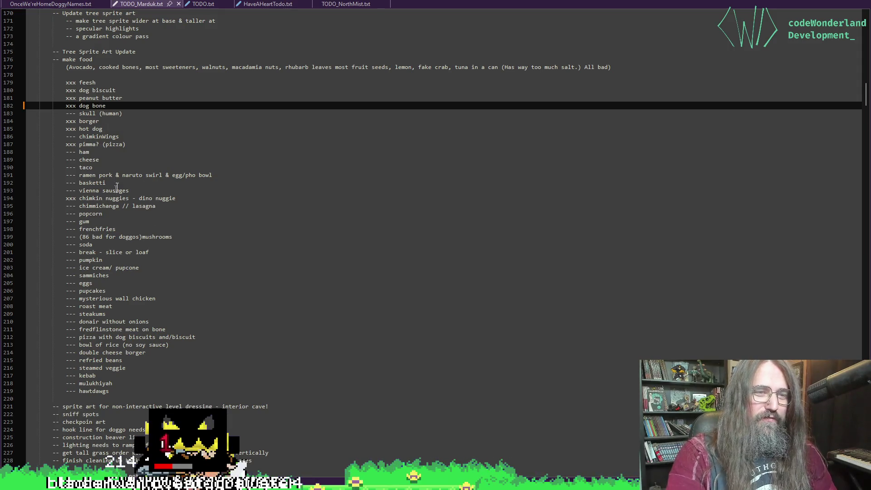
# Add a '--- poutine' item after hawtdogs and save the TODO file.
pyautogui.click(78, 182)
pyautogui.click(97, 167)
pyautogui.click(112, 299)
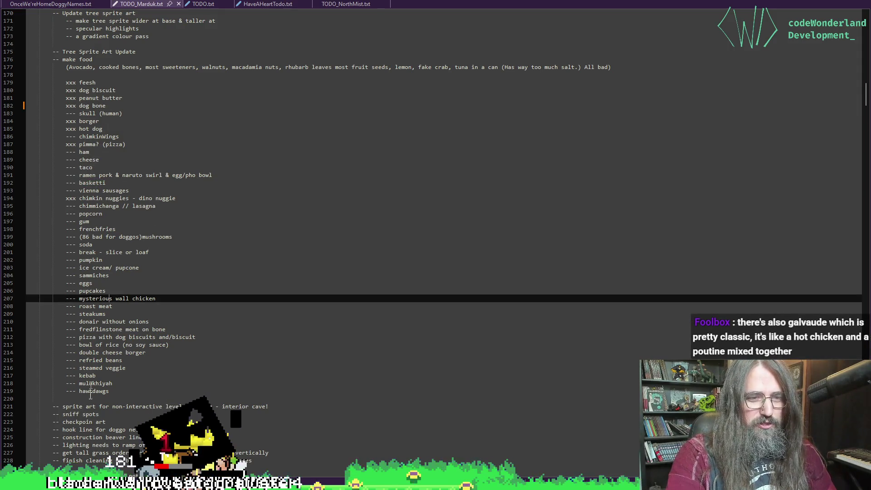
pyautogui.click(106, 165)
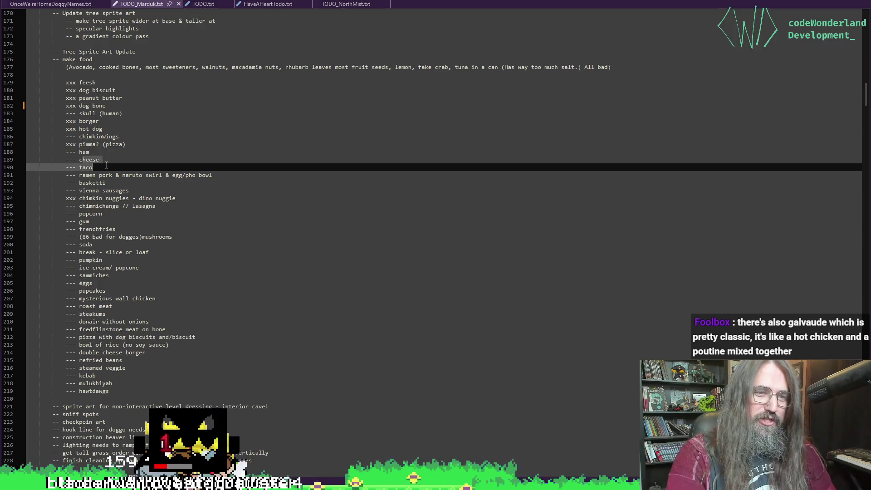
pyautogui.click(116, 392)
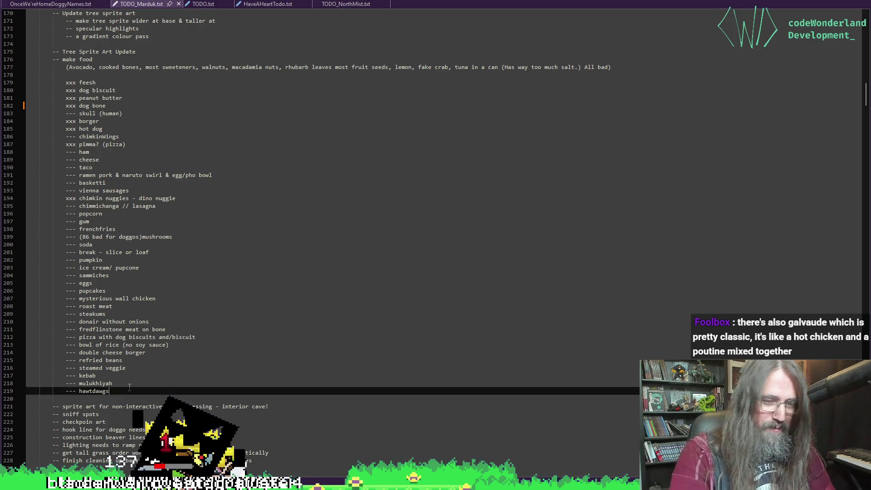
pyautogui.press('Return')
pyautogui.write('---')
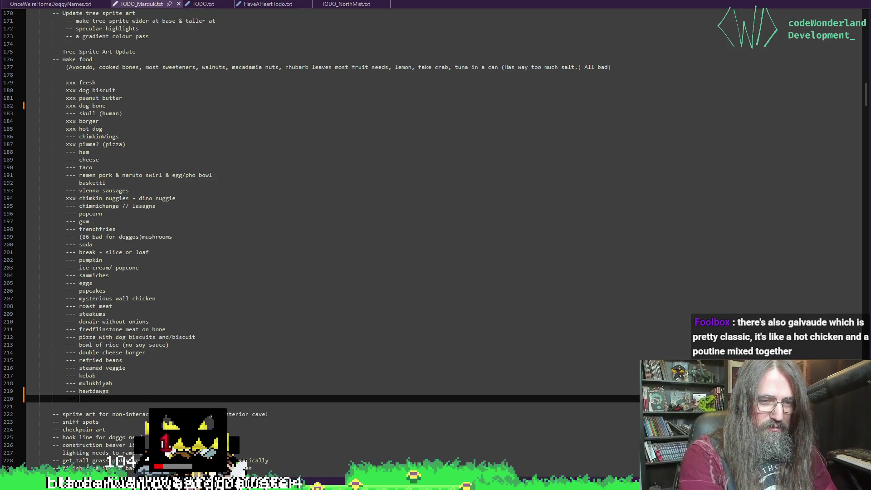
pyautogui.write('- pui')
pyautogui.write('our')
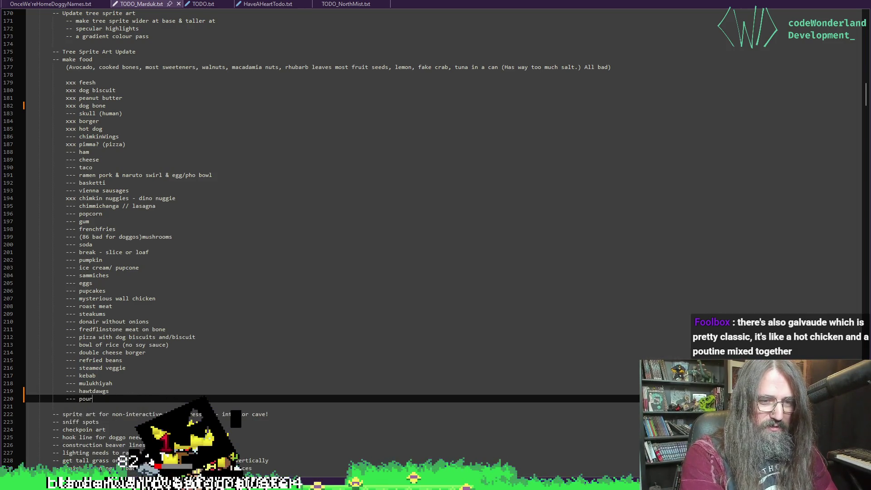
pyautogui.hotkey('ctrl', 's')
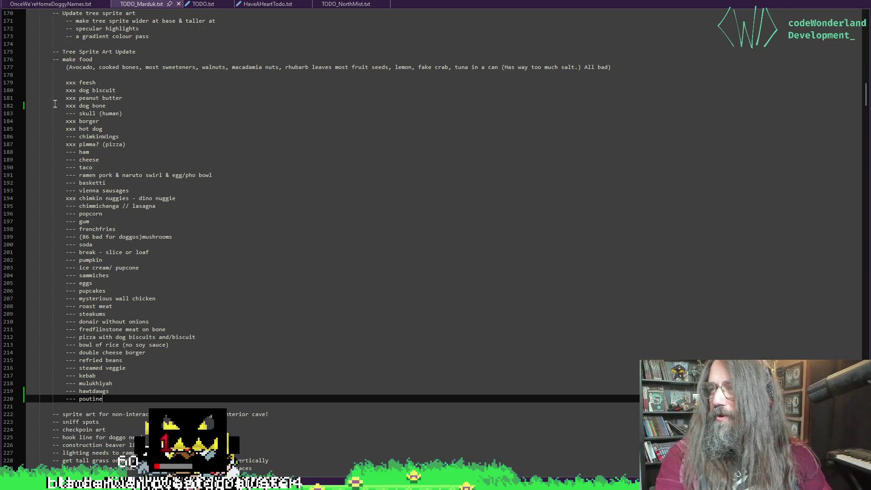
pyautogui.hotkey('alt', 'Tab')
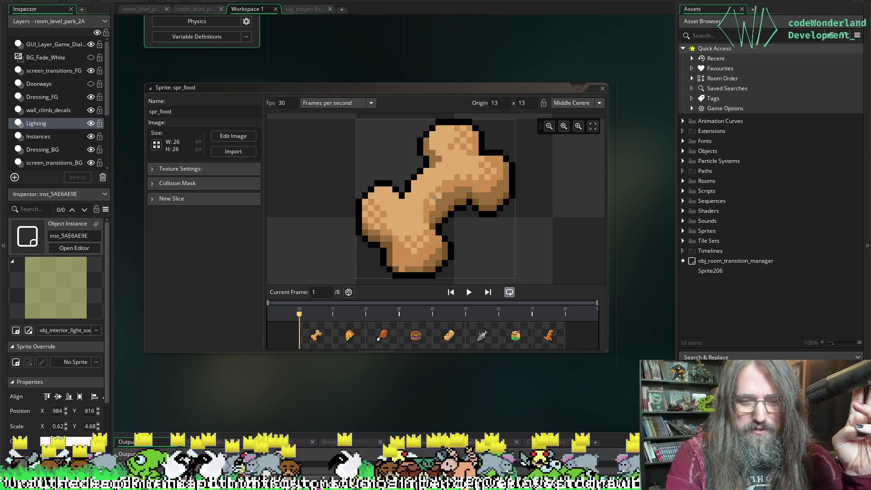
pyautogui.moveTo(311, 468)
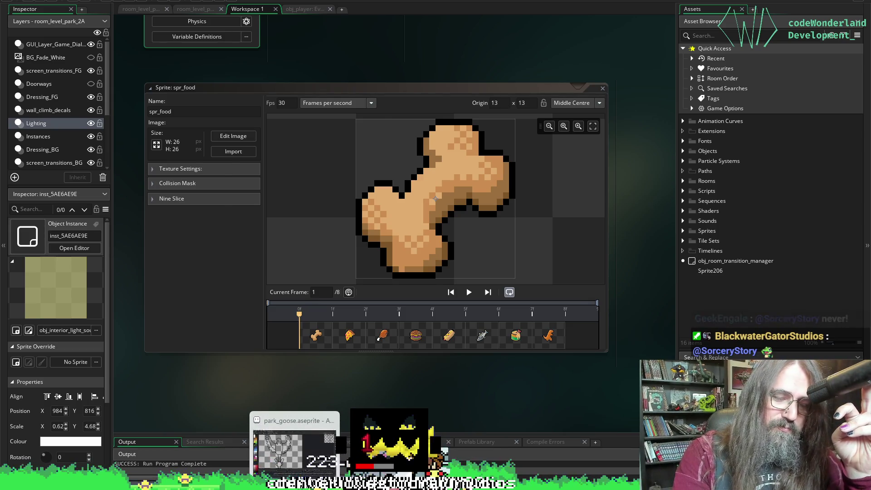
# Bring Aseprite forward and pan to view the whole goose sprite.
pyautogui.click(272, 446)
pyautogui.moveTo(245, 191)
pyautogui.mouseDown()
pyautogui.moveTo(307, 252)
pyautogui.moveTo(502, 184)
pyautogui.moveTo(393, 301)
pyautogui.mouseUp()
pyautogui.scroll(1, 371, 268)
pyautogui.scroll(-1, 370, 268)
pyautogui.moveTo(371, 268)
pyautogui.mouseDown()
pyautogui.moveTo(269, 140)
pyautogui.moveTo(306, 177)
pyautogui.mouseUp()
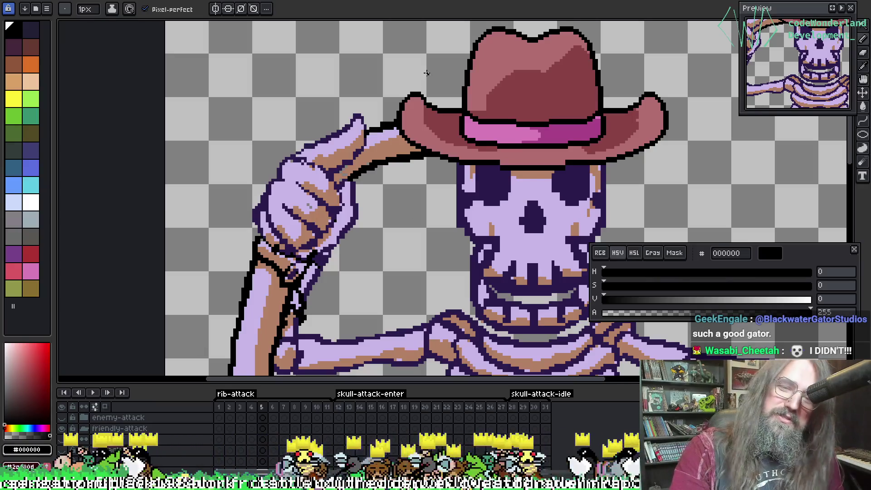
# Pan over to the cowboy-hat skeleton sprite and compare its neighbouring animation frames.
pyautogui.scroll(-3, 340, 153)
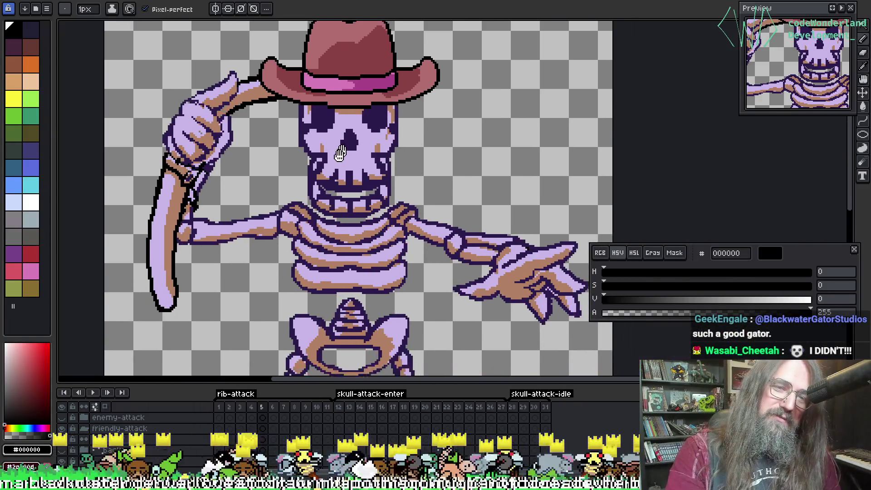
pyautogui.moveTo(340, 153); pyautogui.dragTo(336, 178)
pyautogui.press('Left')
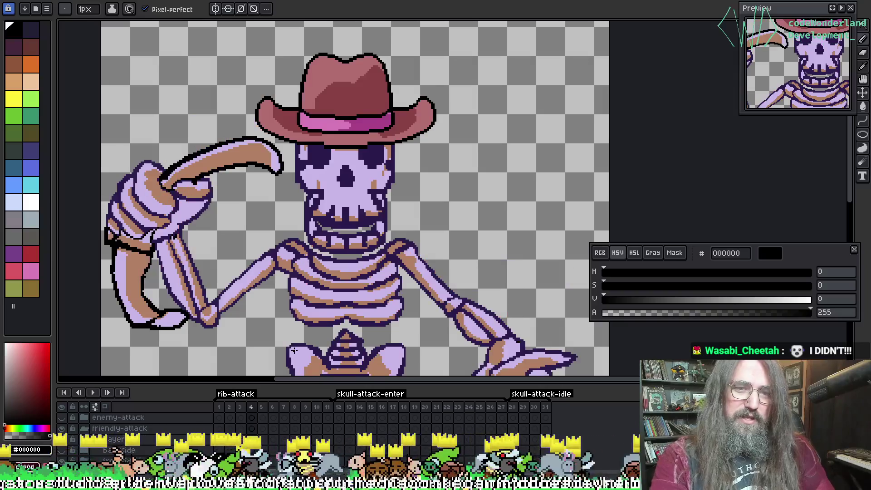
pyautogui.press('Right')
pyautogui.press('Left')
pyautogui.scroll(-3, 459, 244)
pyautogui.scroll(3, 352, 272)
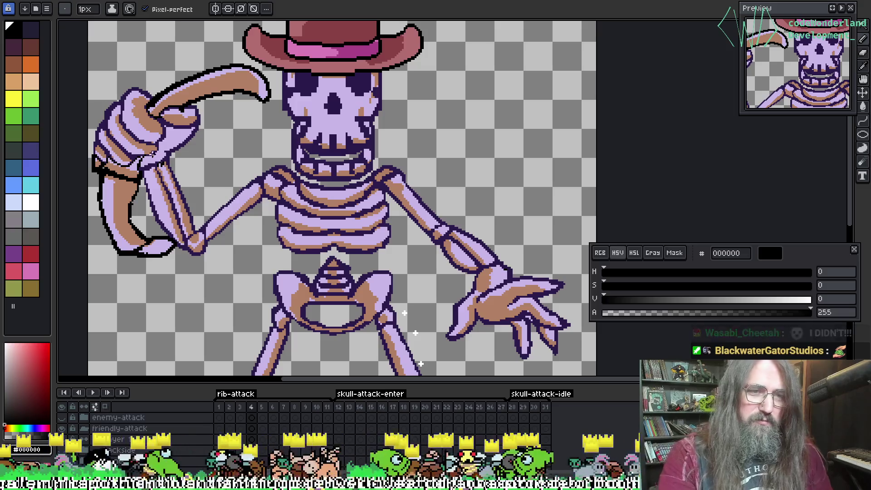
pyautogui.scroll(2, 147, 98)
pyautogui.press('i')
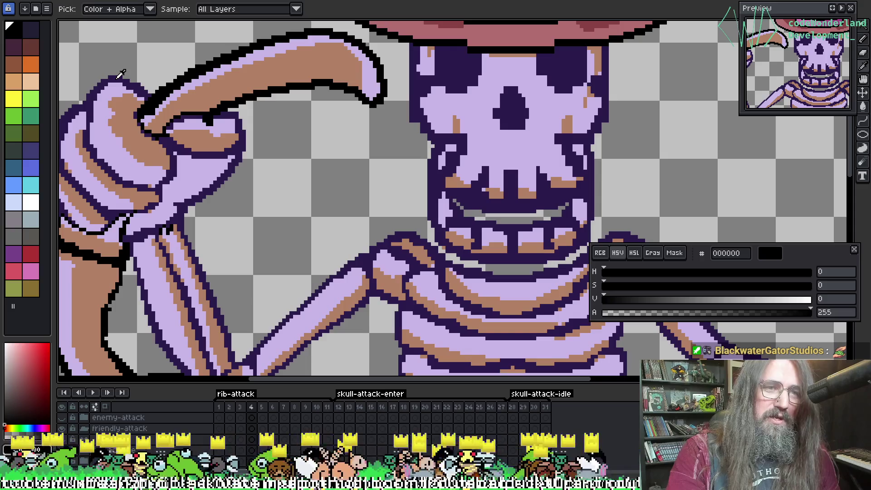
# Sample the dark purple outline, add a new layer, and replace black outlines with #2c1b4d.
pyautogui.click(121, 74)
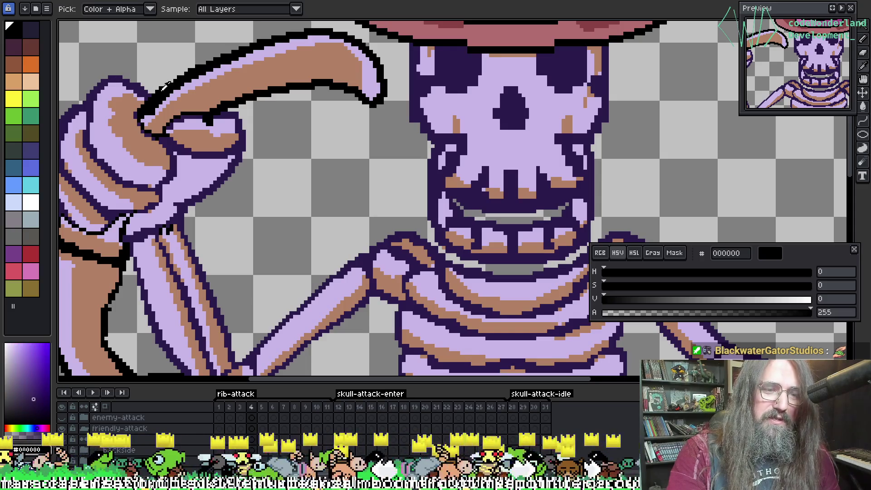
pyautogui.press('b')
pyautogui.hotkey('shift', 'n')
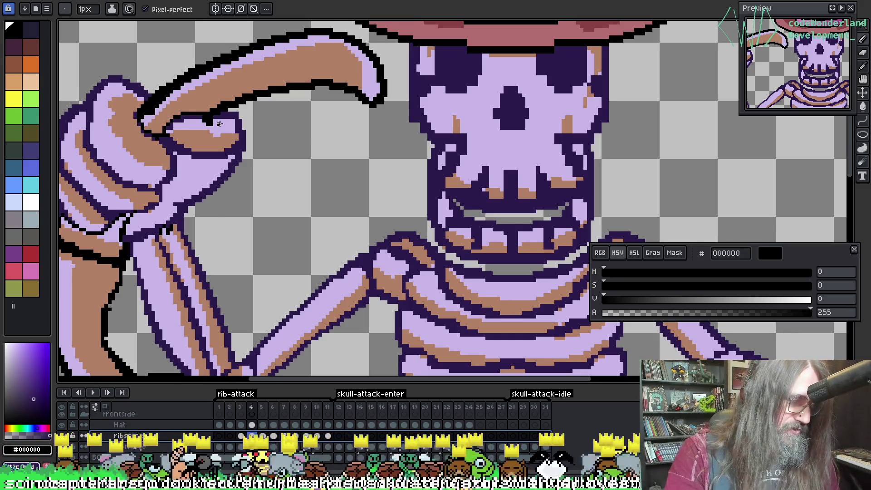
pyautogui.press('v')
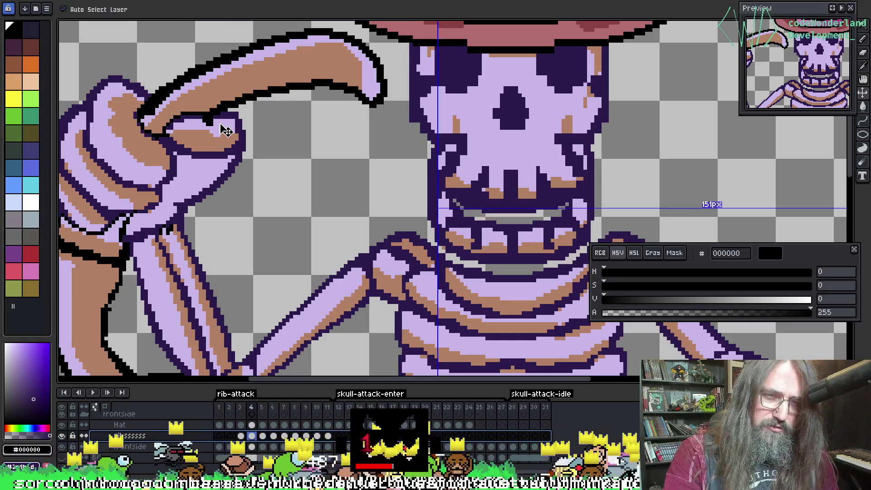
pyautogui.press('b')
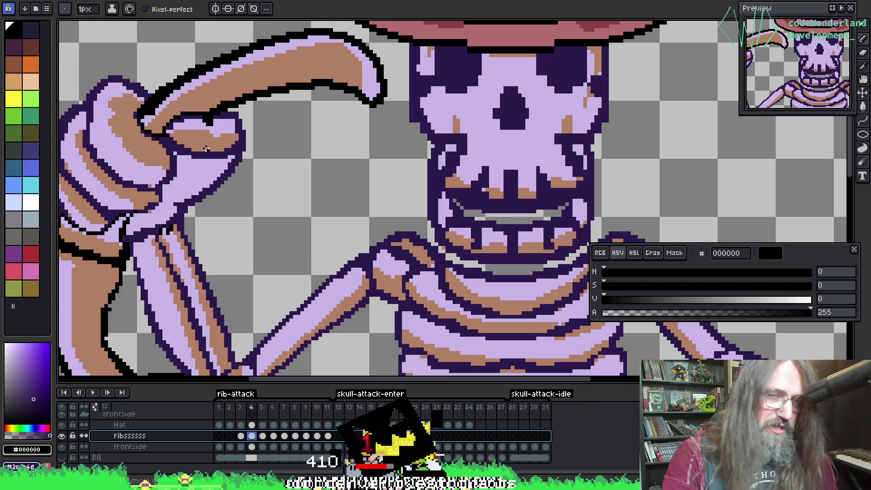
pyautogui.hotkey('shift', 'r')
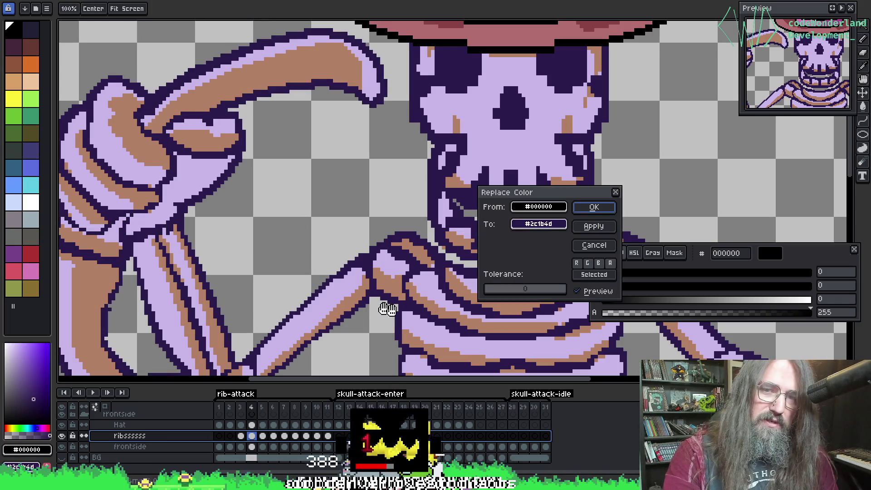
pyautogui.click(593, 207)
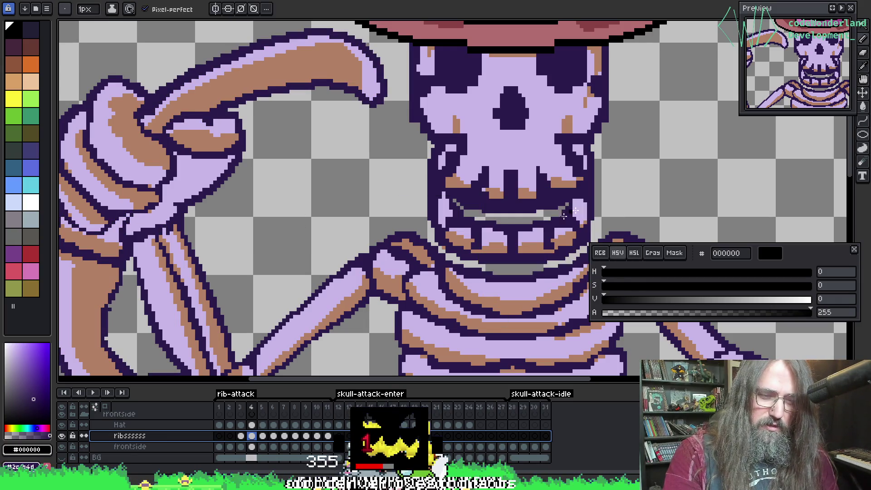
# Go to frame 5, pan across the skeleton's torso, and bring up the sprite sheet export preview.
pyautogui.click(263, 436)
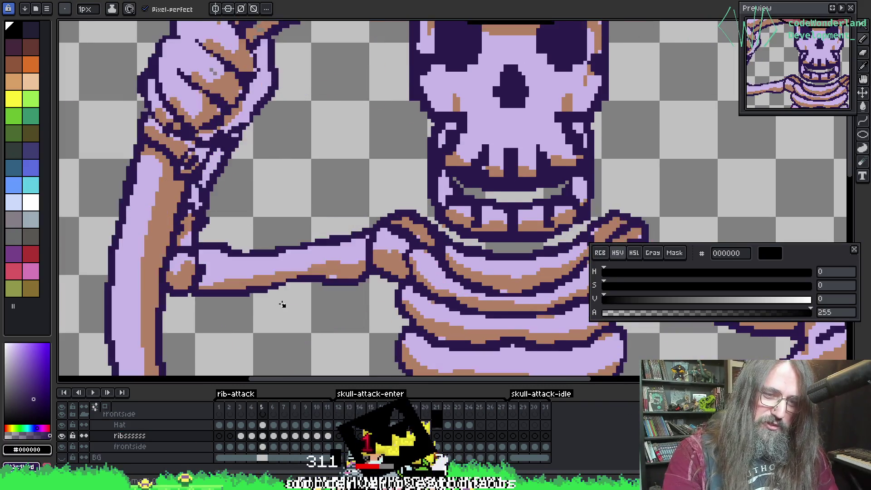
pyautogui.press('.')
pyautogui.scroll(-3, 283, 301)
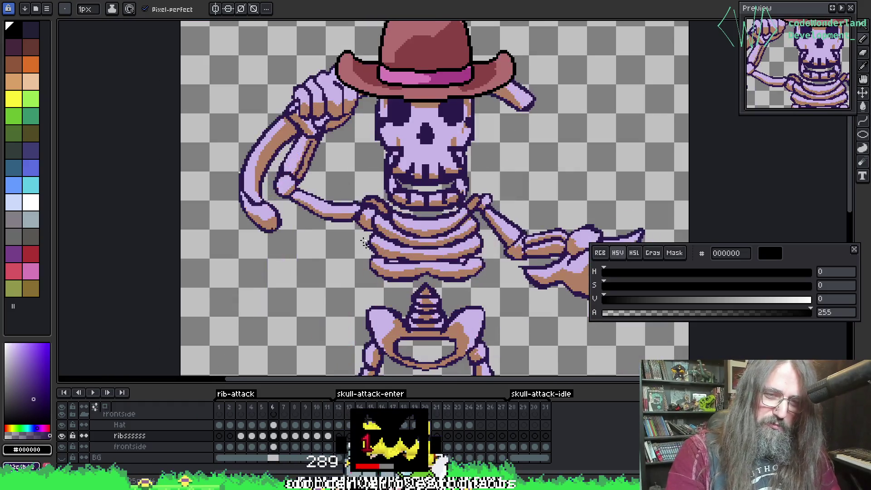
pyautogui.press(',')
pyautogui.moveTo(364, 241)
pyautogui.mouseDown()
pyautogui.moveTo(227, 258)
pyautogui.moveTo(264, 251)
pyautogui.mouseUp()
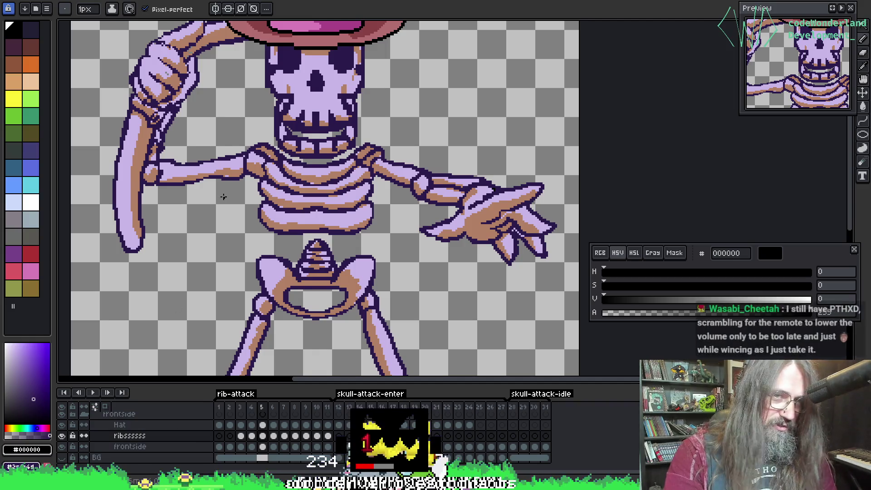
pyautogui.moveTo(253, 314); pyautogui.dragTo(258, 313)
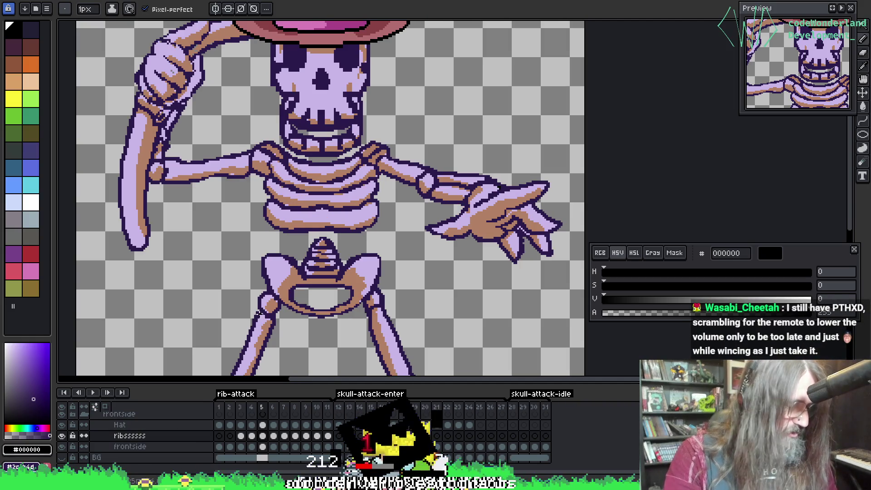
pyautogui.hotkey('ctrl', 'e')
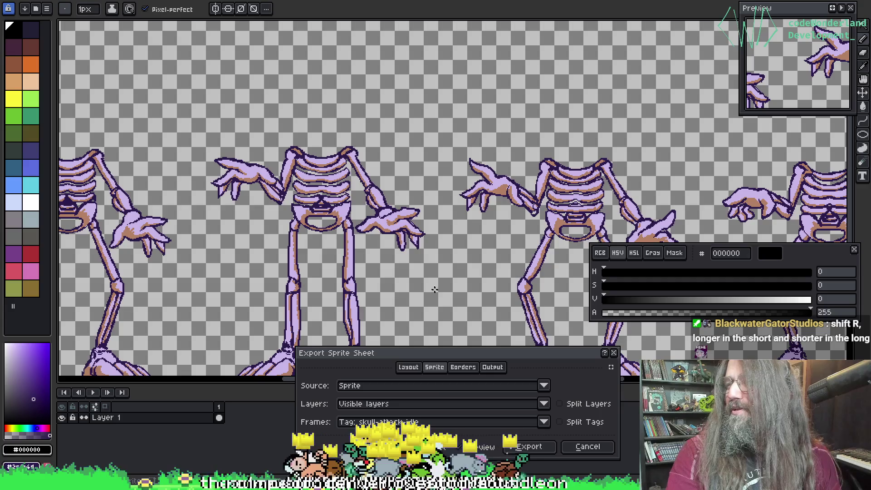
# Pan and zoom the preview to inspect the headless skeleton frames, then close without exporting.
pyautogui.moveTo(626, 187)
pyautogui.mouseDown()
pyautogui.moveTo(282, 219)
pyautogui.moveTo(394, 206)
pyautogui.mouseUp()
pyautogui.scroll(2, 394, 207)
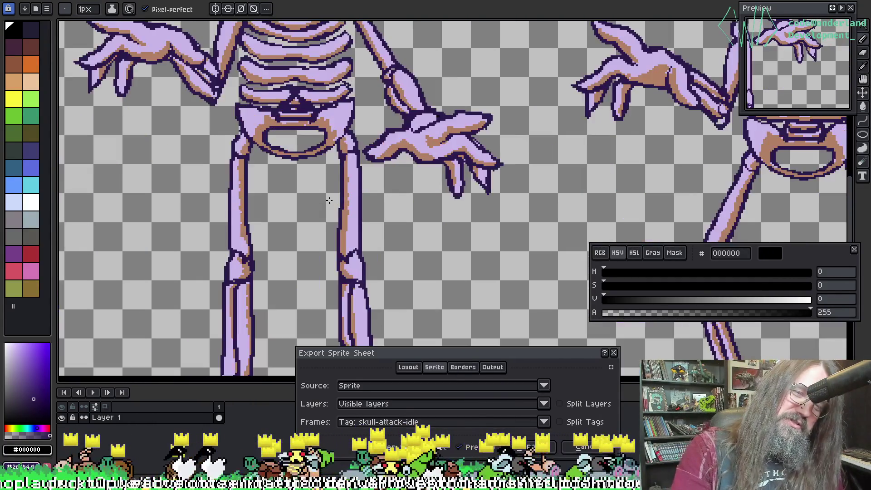
pyautogui.scroll(-2, 332, 203)
pyautogui.moveTo(301, 223)
pyautogui.mouseDown()
pyautogui.moveTo(534, 233)
pyautogui.moveTo(390, 275)
pyautogui.mouseUp()
pyautogui.scroll(1, 390, 275)
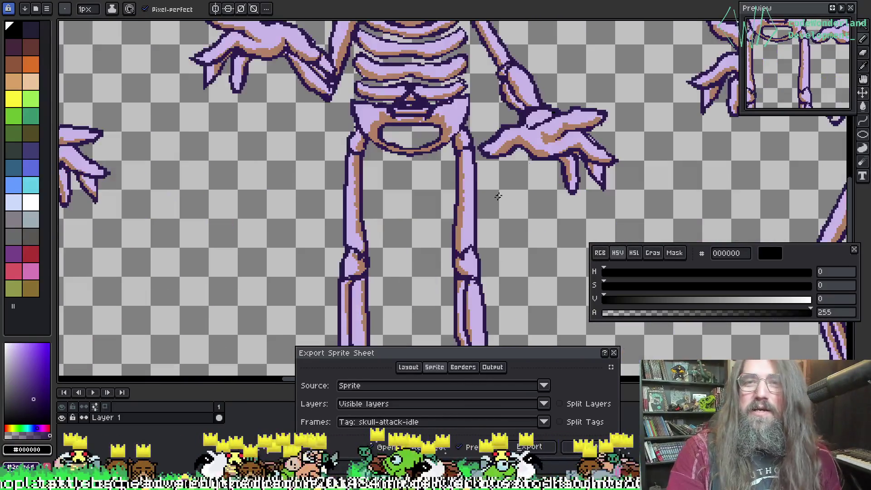
pyautogui.scroll(-3, 500, 80)
pyautogui.moveTo(722, 57); pyautogui.dragTo(501, 80)
pyautogui.scroll(1, 501, 80)
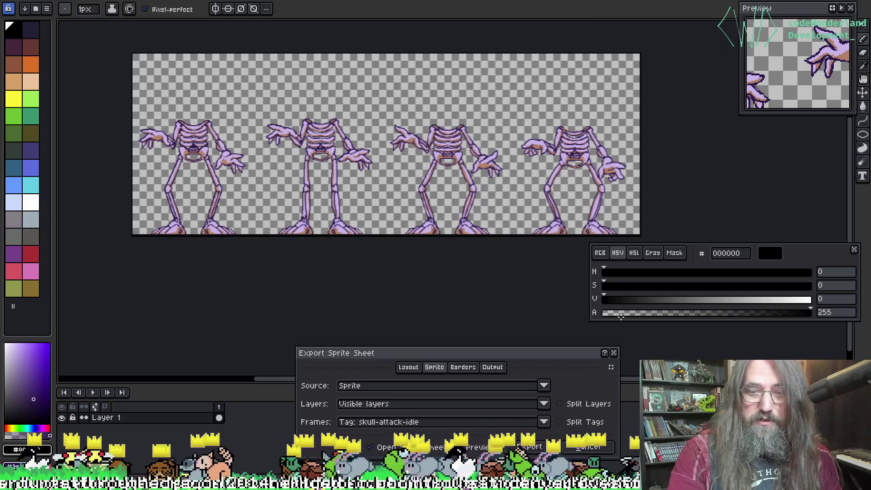
pyautogui.click(614, 353)
pyautogui.scroll(1, 324, 218)
pyautogui.scroll(-1, 324, 217)
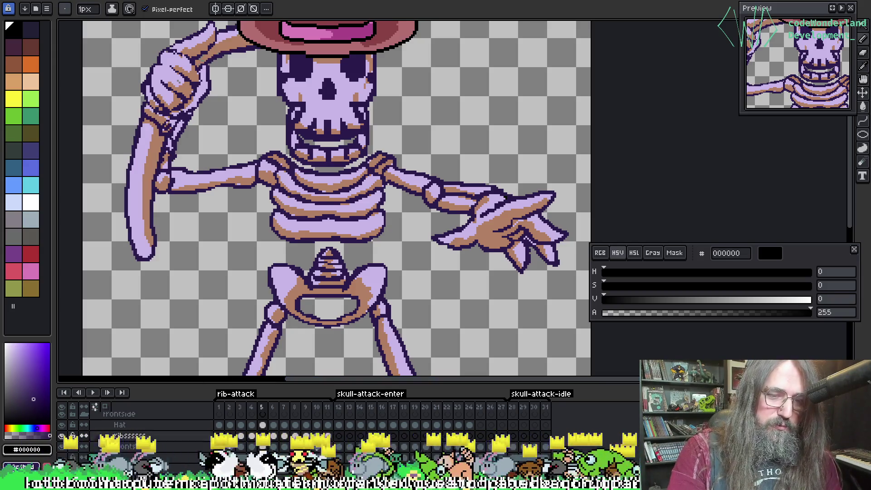
# From frame 3, export a sprite sheet limited to the rib-attack tag frames.
pyautogui.click(243, 437)
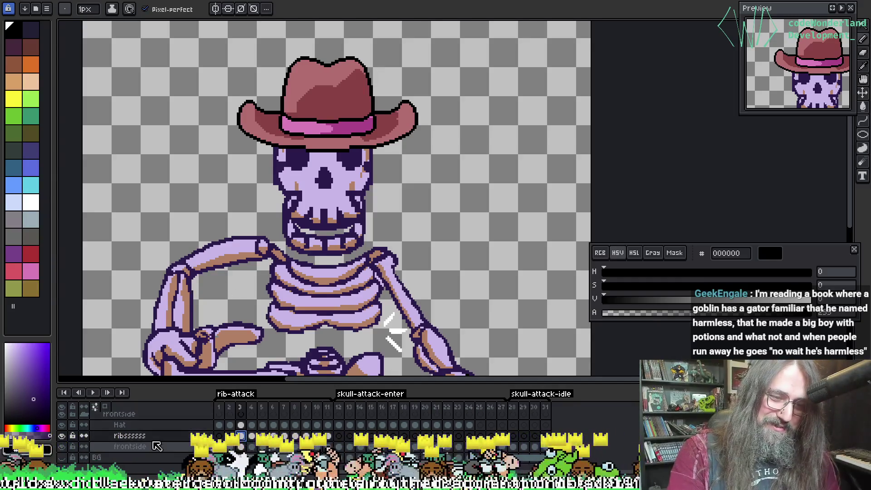
pyautogui.scroll(-1, 253, 222)
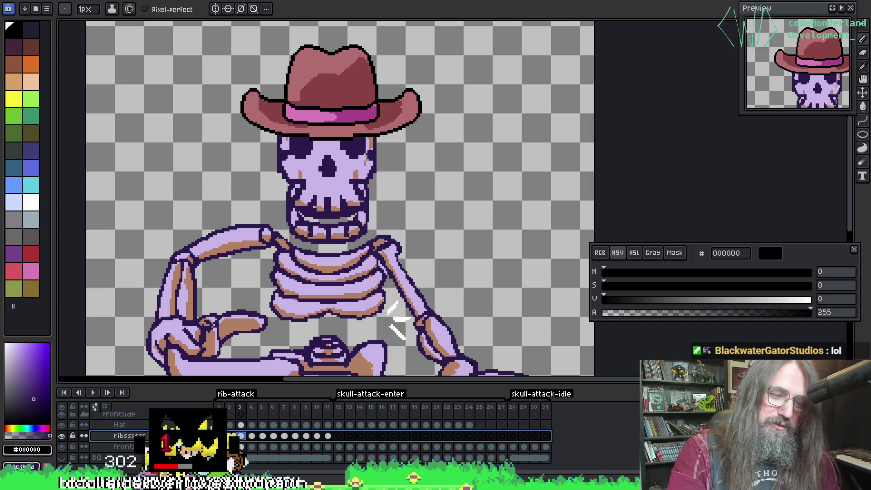
pyautogui.scroll(-3, 220, 359)
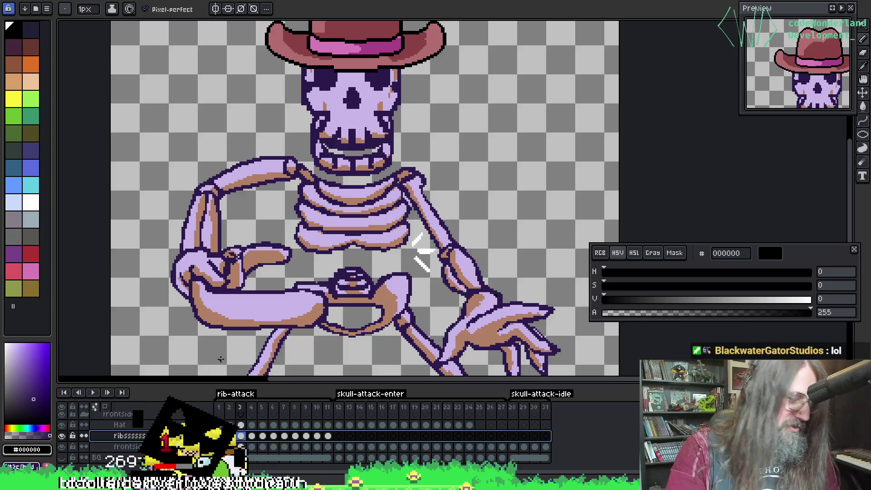
pyautogui.hotkey('ctrl', 'e')
pyautogui.click(410, 424)
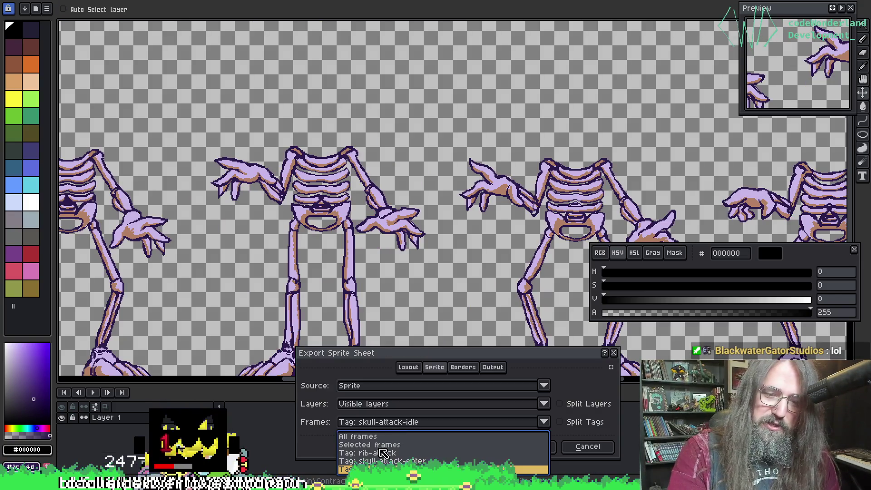
pyautogui.click(380, 453)
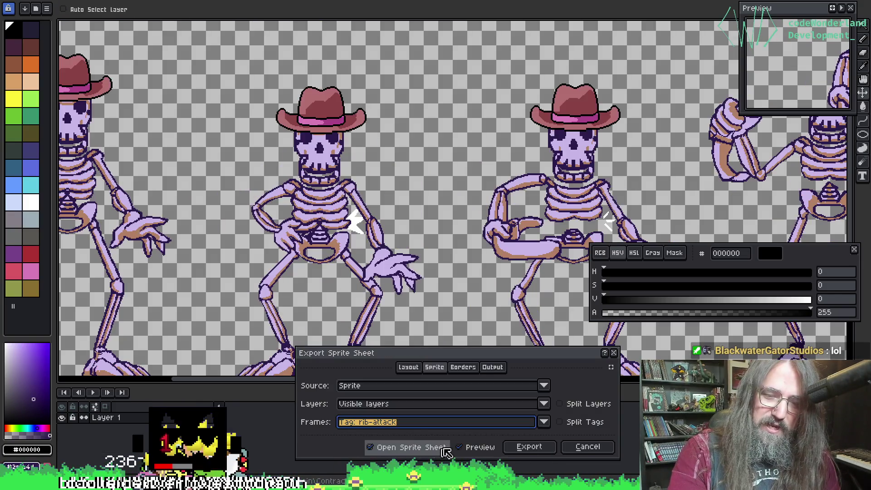
pyautogui.click(528, 446)
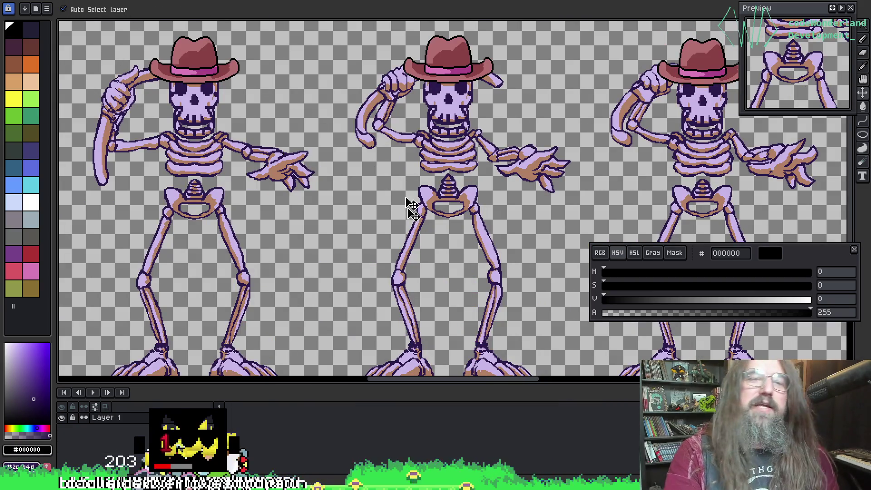
# Save the sheet over skellyclarkson-rib-attack-frontside-Sheet.png, confirming the file replacement.
pyautogui.hotkey('ctrl', 's')
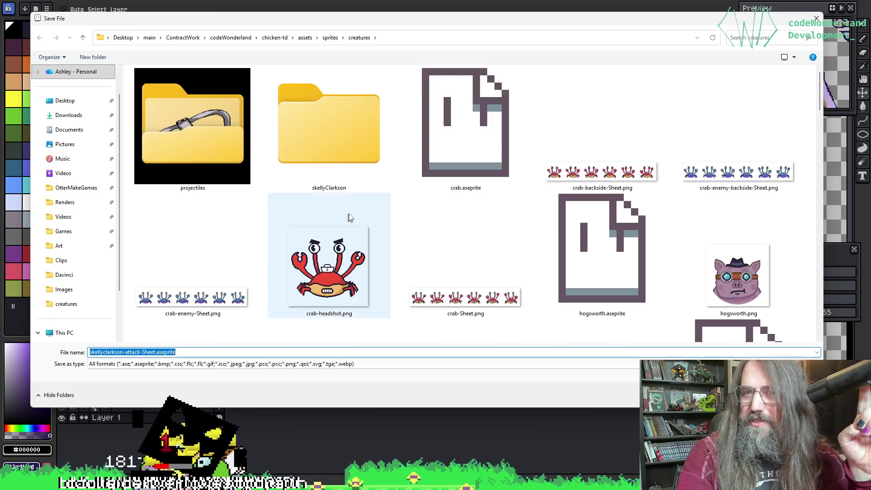
pyautogui.scroll(-5, 485, 226)
pyautogui.scroll(-5, 544, 241)
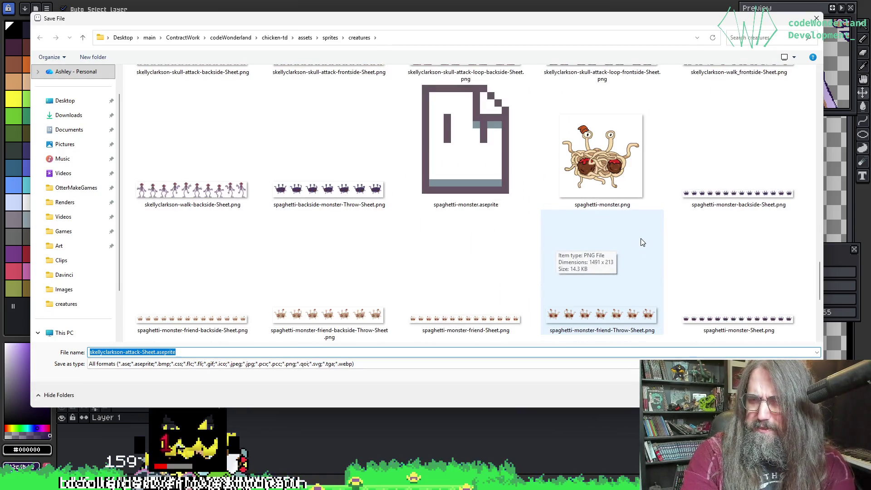
pyautogui.scroll(-5, 486, 229)
pyautogui.scroll(4, 489, 218)
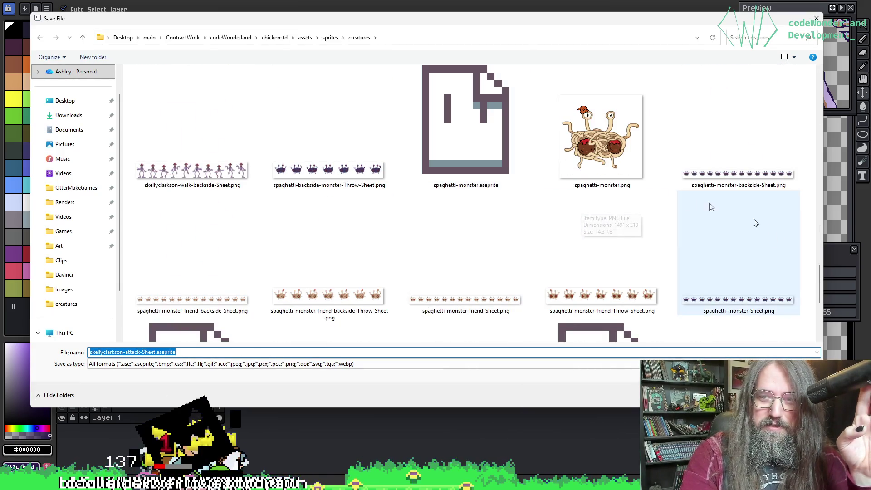
pyautogui.scroll(4, 744, 219)
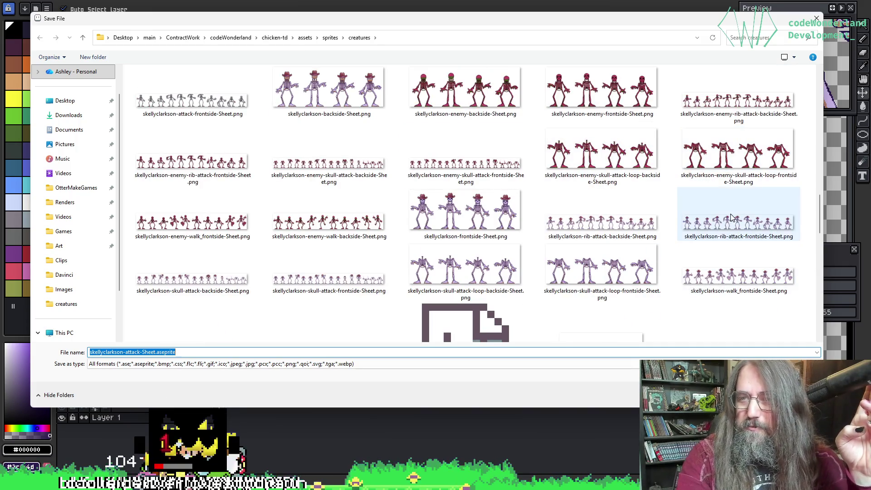
pyautogui.click(730, 217)
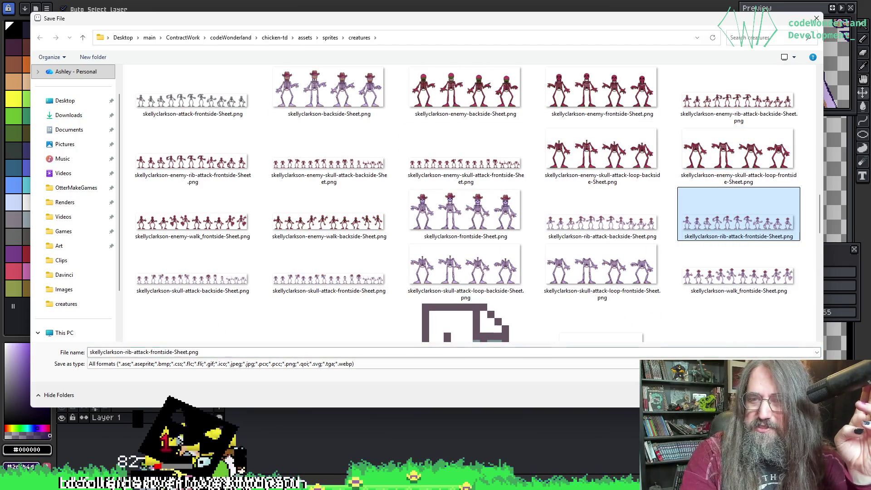
pyautogui.doubleClick(738, 217)
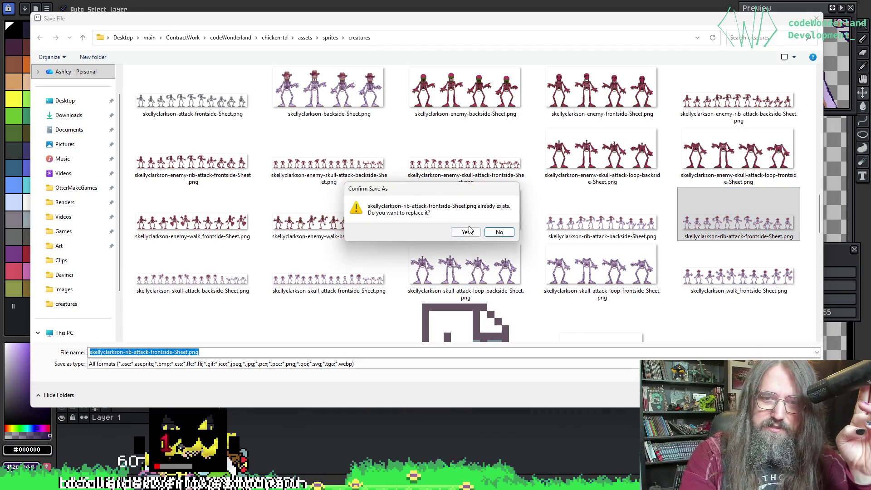
pyautogui.click(466, 231)
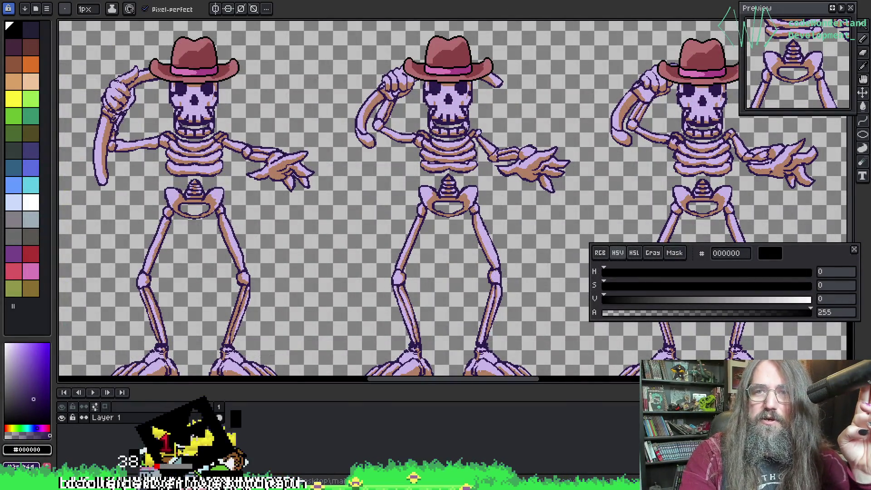
# Cycle through the open sprites back to the hatted skeleton animation file.
pyautogui.hotkey('ctrl', 'Tab')
pyautogui.hotkey('ctrl', 'Tab')
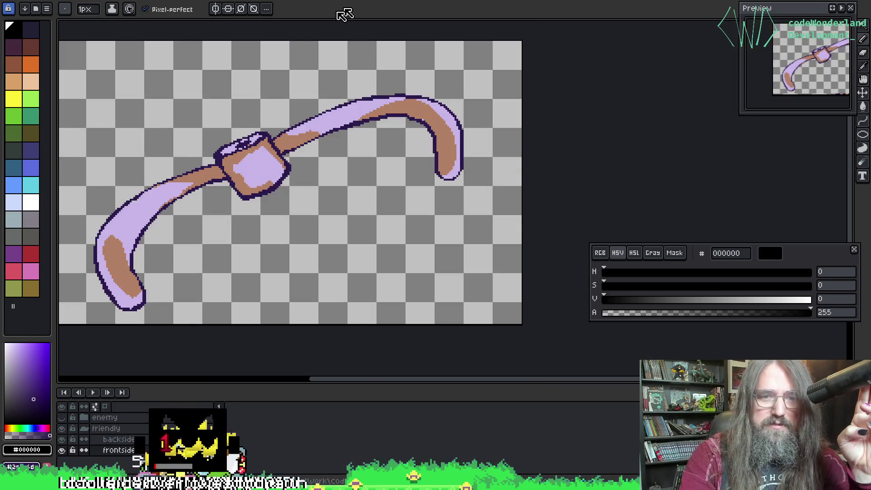
pyautogui.hotkey('ctrl', 'Tab')
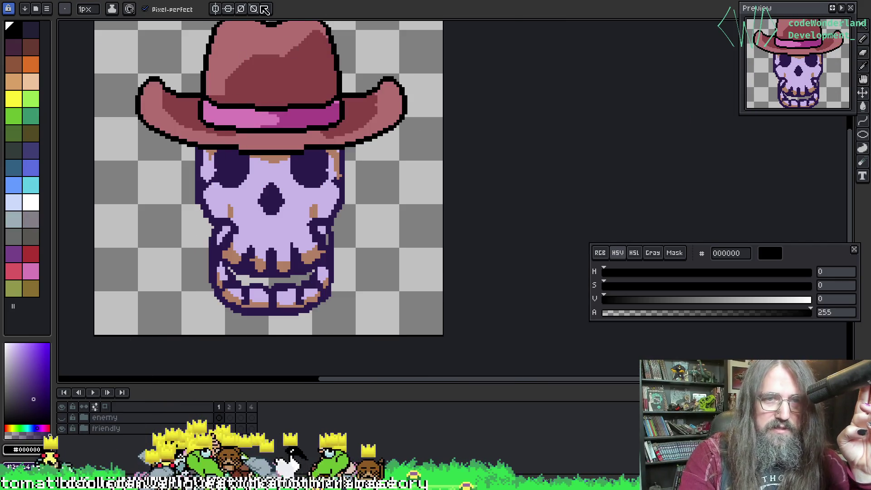
pyautogui.hotkey('ctrl', 'Tab')
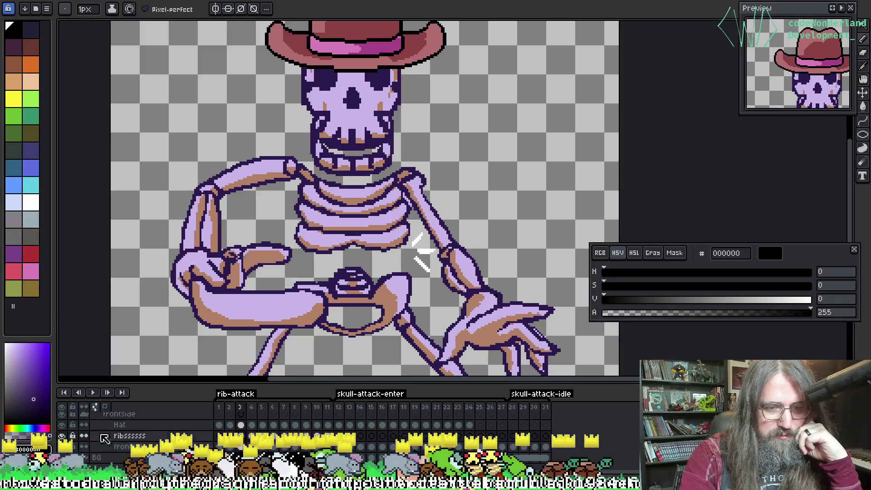
# Hide the front-view skeleton layer and make the back-view layer visible instead.
pyautogui.scroll(3, 104, 438)
pyautogui.click(61, 446)
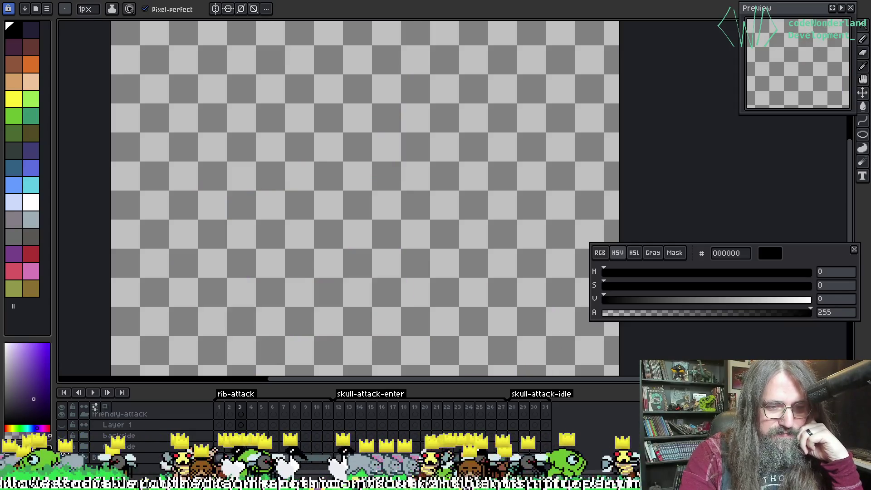
pyautogui.click(62, 435)
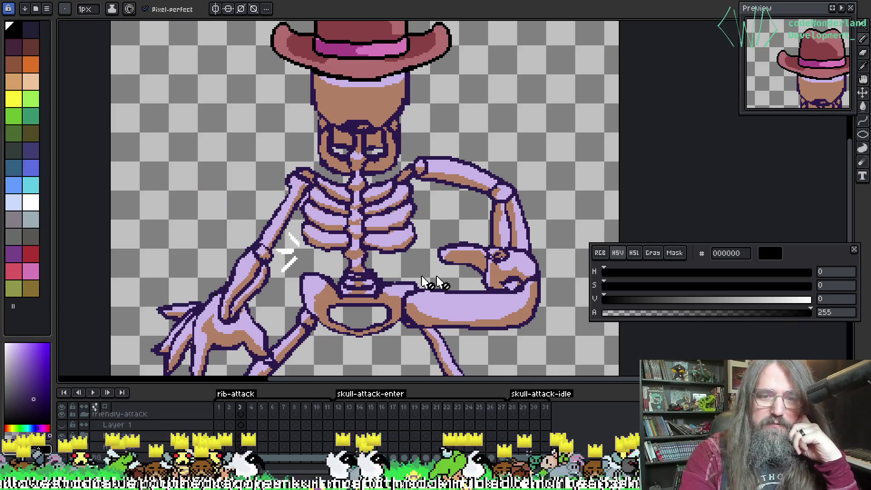
pyautogui.scroll(1, 409, 282)
pyautogui.scroll(-1, 263, 247)
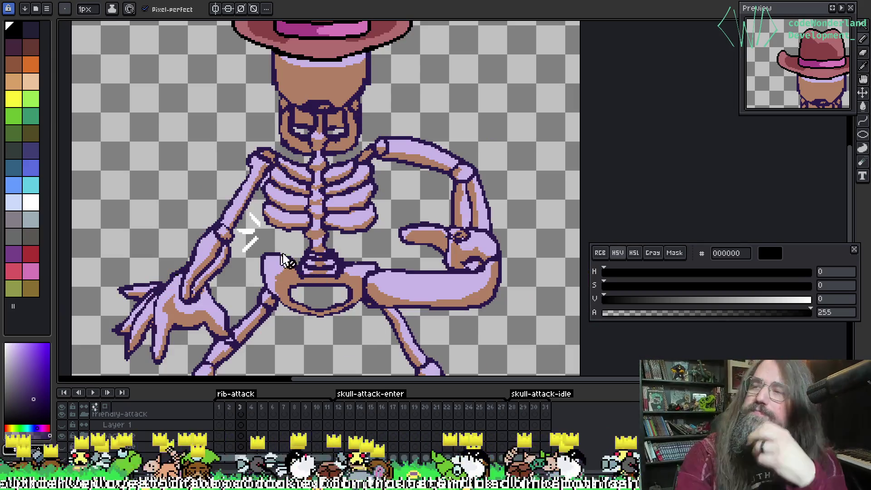
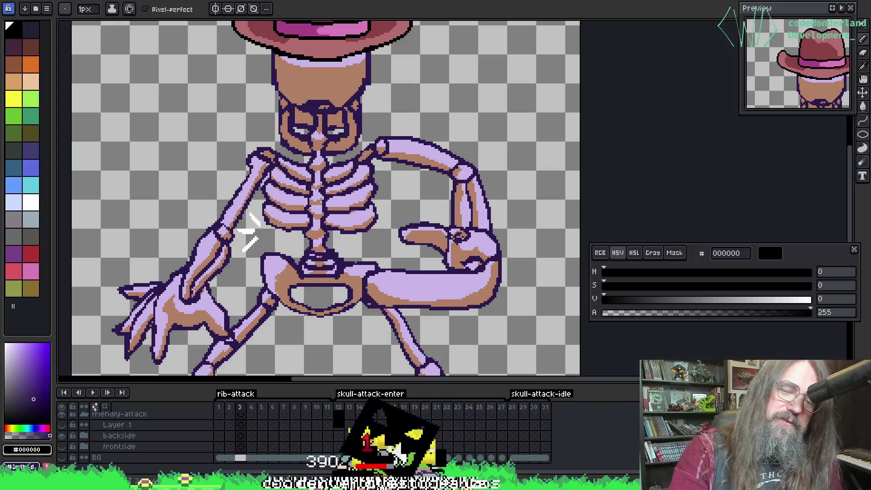
# Show spr_food's drink cup on frame 7 in GameMaker, then raise the TODO_Marduk.txt notes above it.
pyautogui.hotkey('alt', 'Tab')
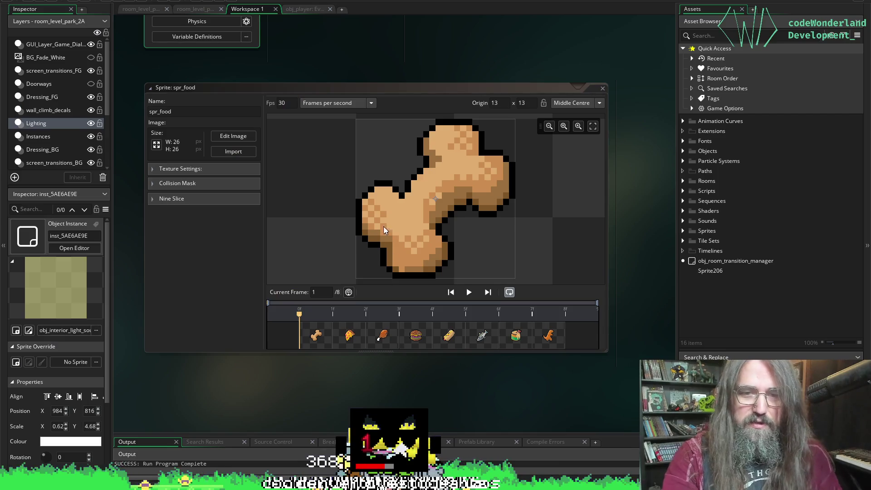
pyautogui.click(516, 336)
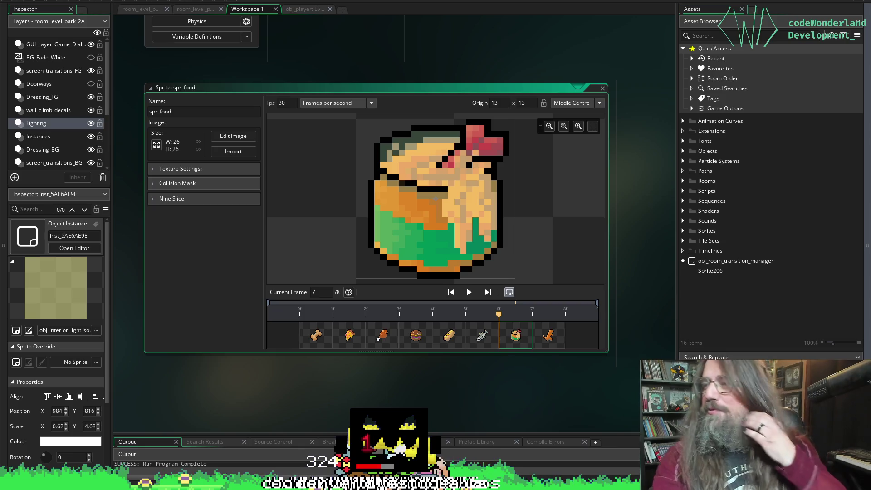
pyautogui.hotkey('alt', 'Tab')
pyautogui.moveTo(414, 326); pyautogui.dragTo(527, 43)
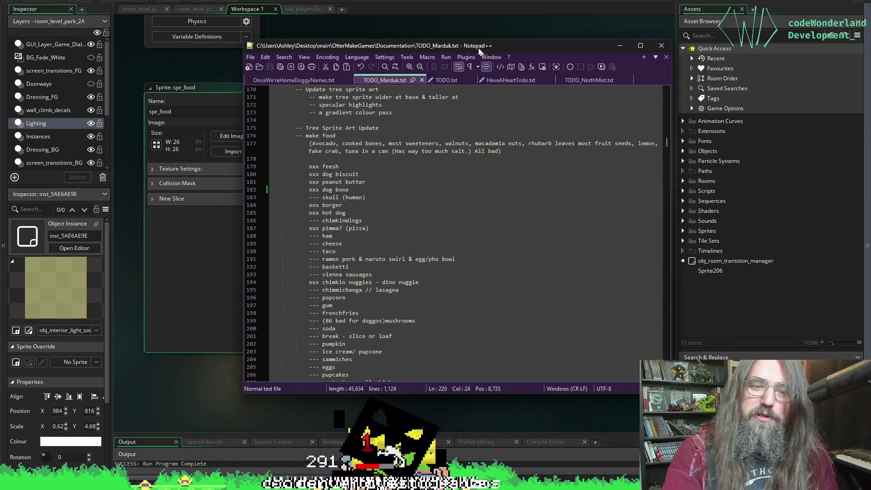
# Start a new empty line after '--- poutine' on line 220 of the food list.
pyautogui.scroll(-8, 312, 300)
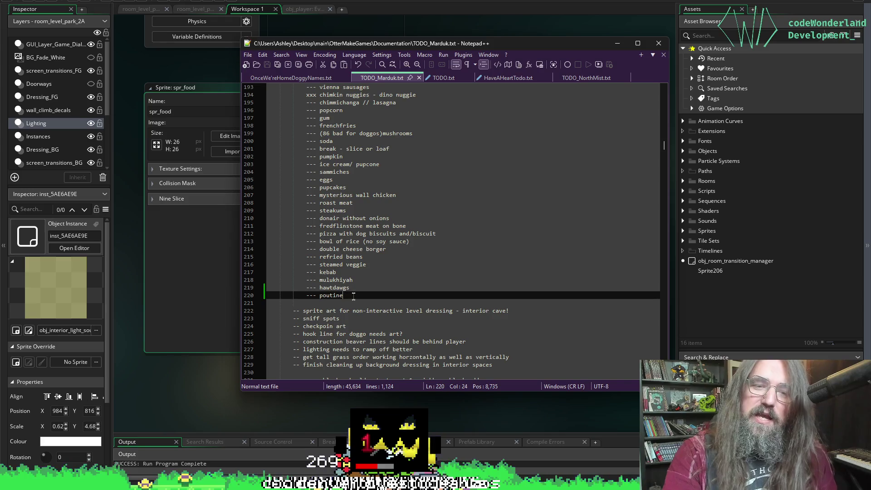
pyautogui.press('Return')
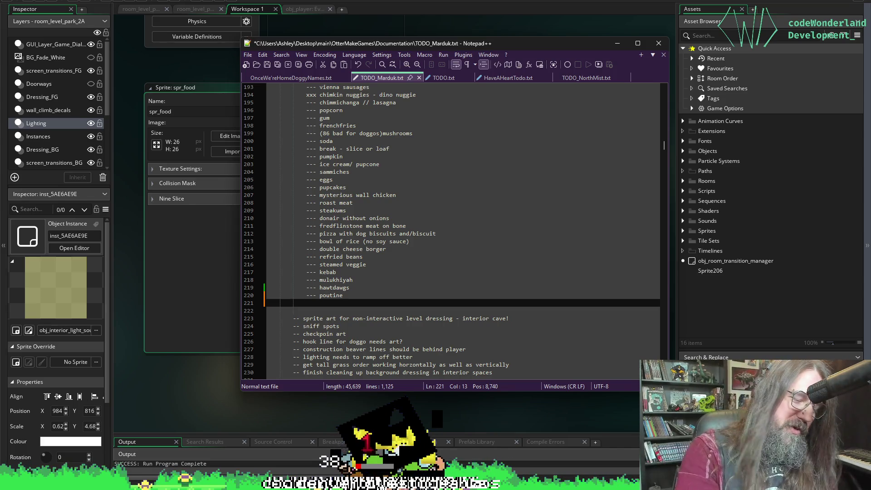
# Add '--- peanut butter ON toast' on line 221, save TODO_Marduk.txt, and minimize Notepad++.
pyautogui.write('--- ')
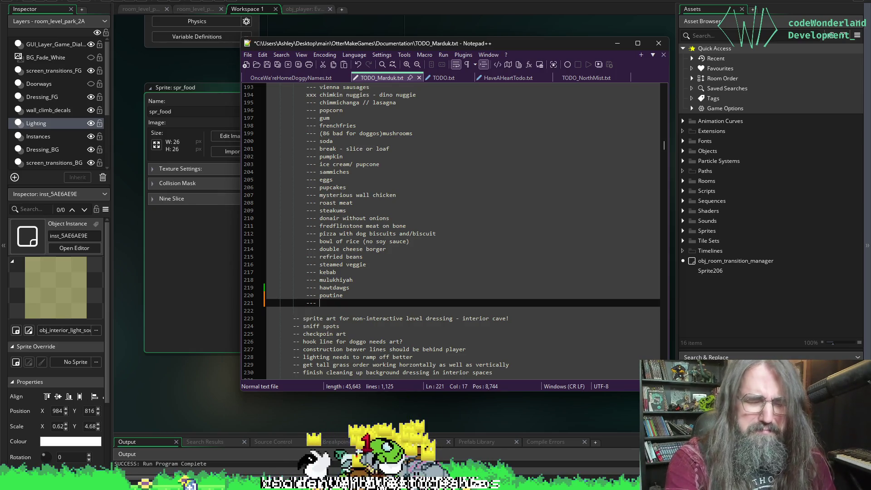
pyautogui.write('peanu')
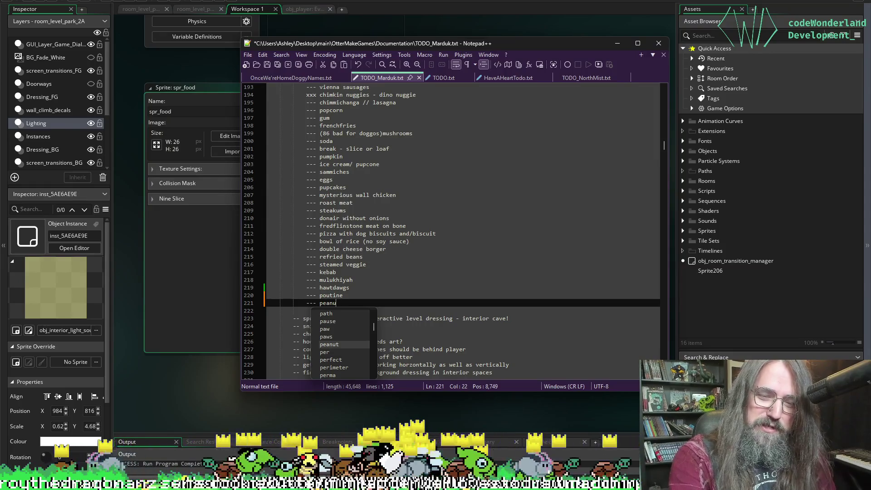
pyautogui.press('BackSpace')
pyautogui.write('u')
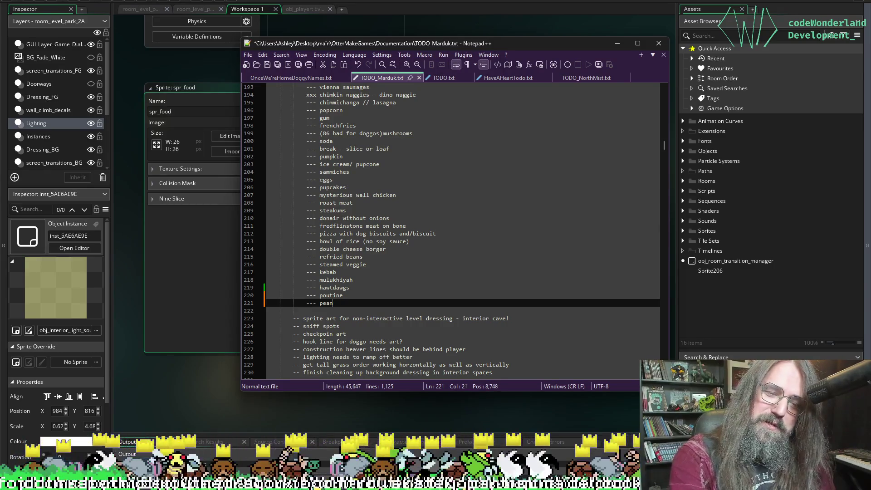
pyautogui.press('BackSpace')
pyautogui.press('BackSpace')
pyautogui.press('BackSpace')
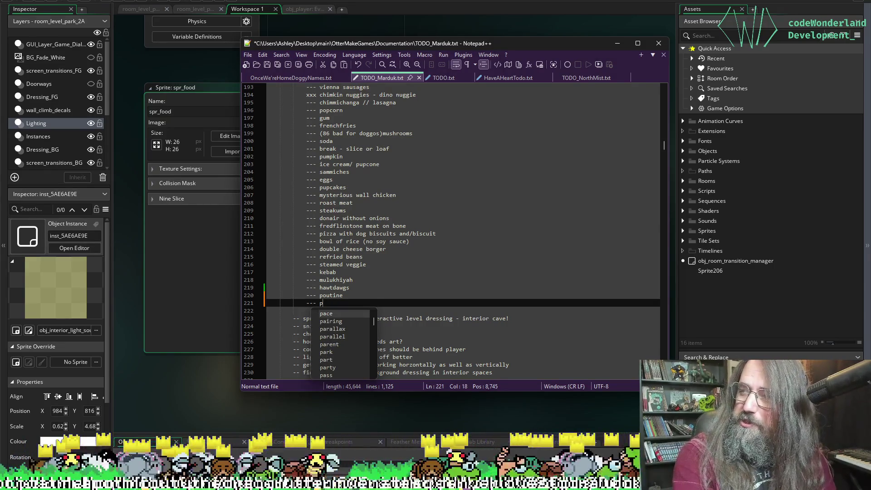
pyautogui.write('ea')
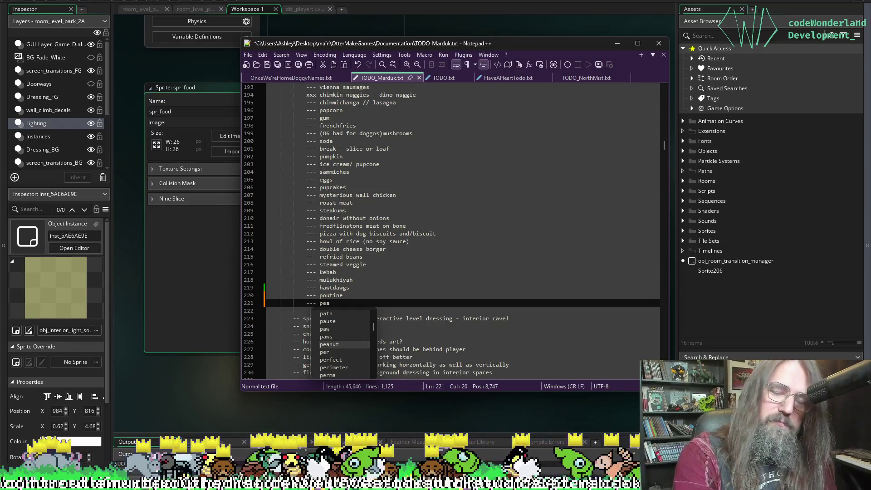
pyautogui.write('nut butter ')
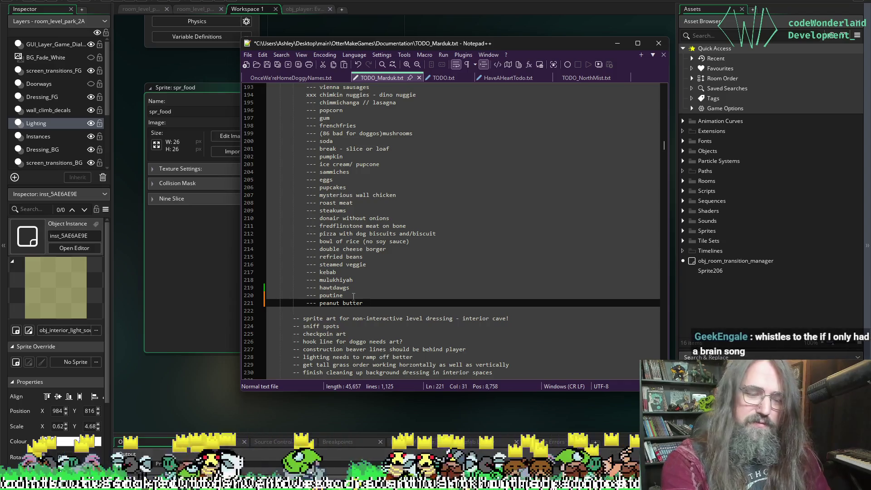
pyautogui.write('ON ')
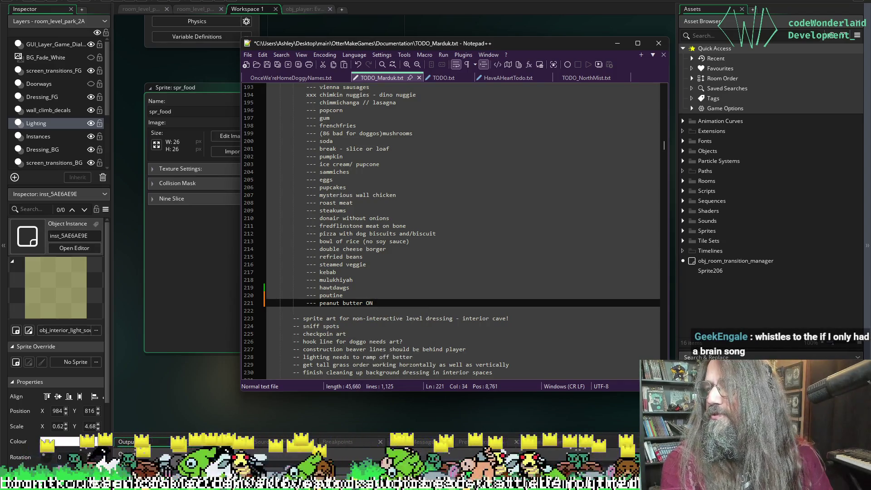
pyautogui.write('t')
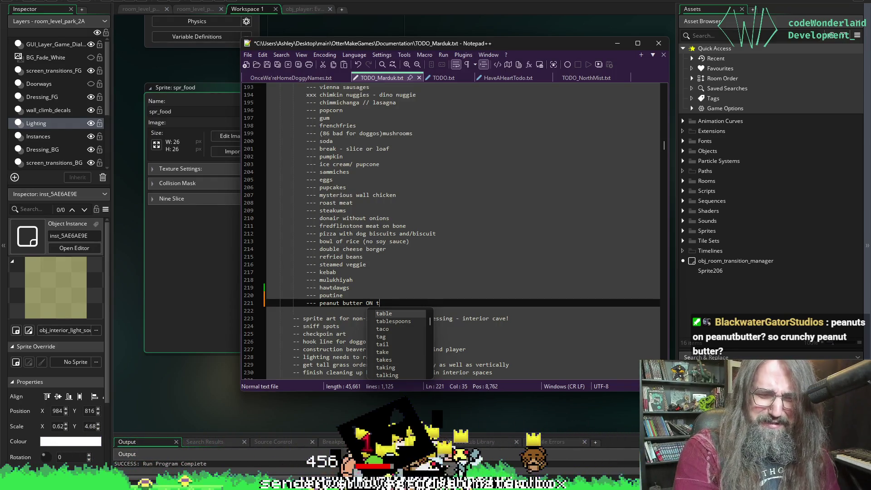
pyautogui.press('BackSpace')
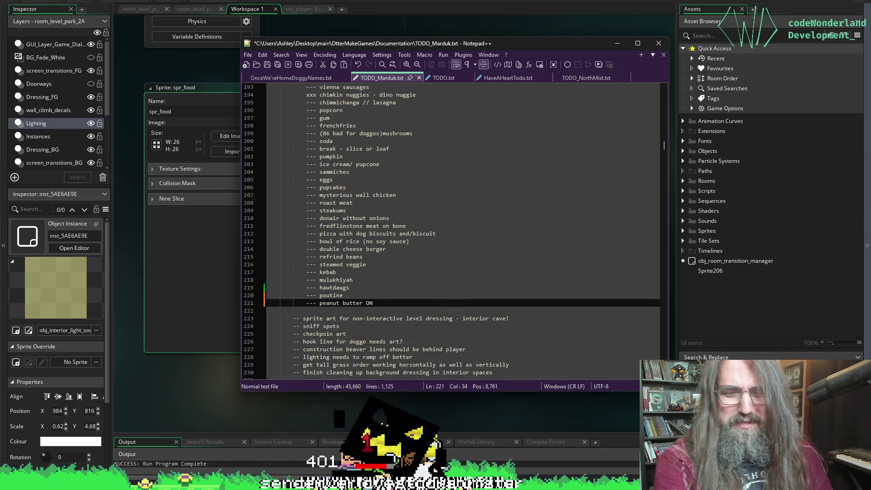
pyautogui.write('toast')
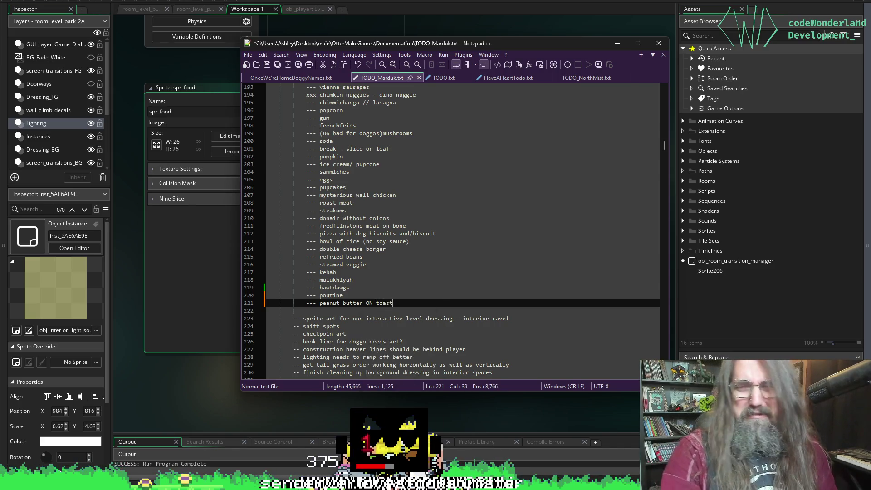
pyautogui.hotkey('ctrl', 's')
pyautogui.click(624, 43)
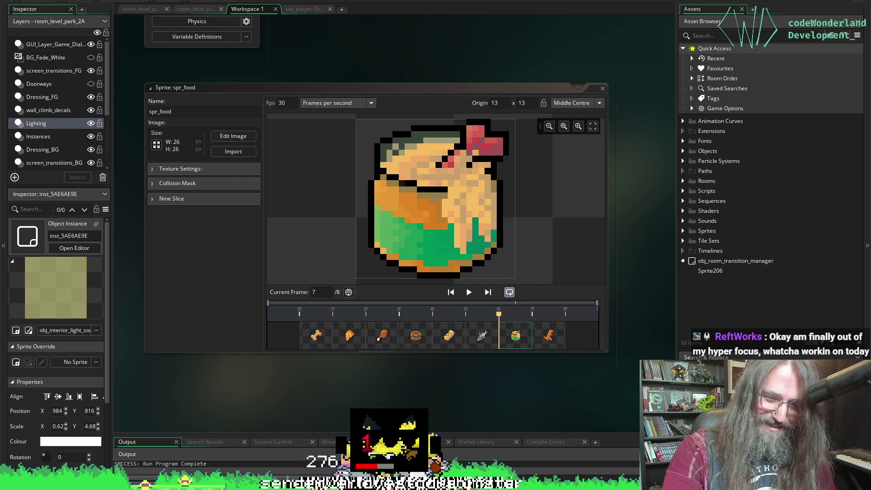
# Back in Aseprite, save the skeleton sprite and recenter the cowboy-hat skull sprite.
pyautogui.hotkey('alt', 'Tab')
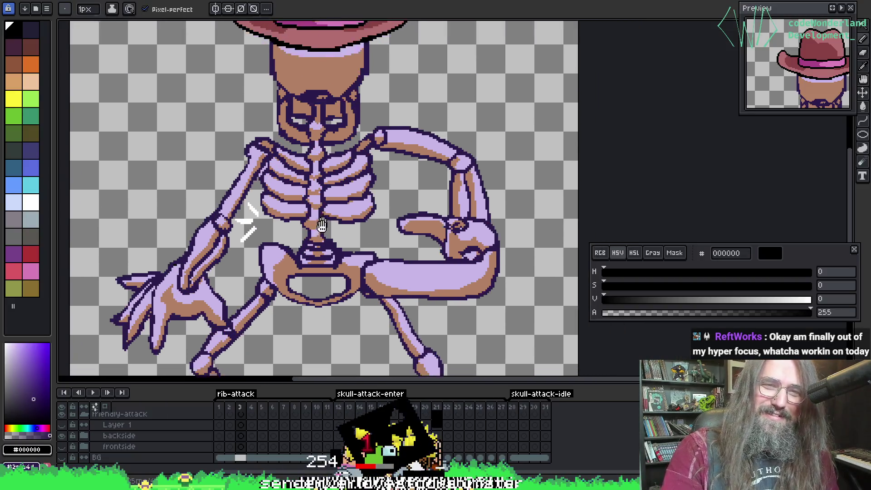
pyautogui.hotkey('ctrl', 's')
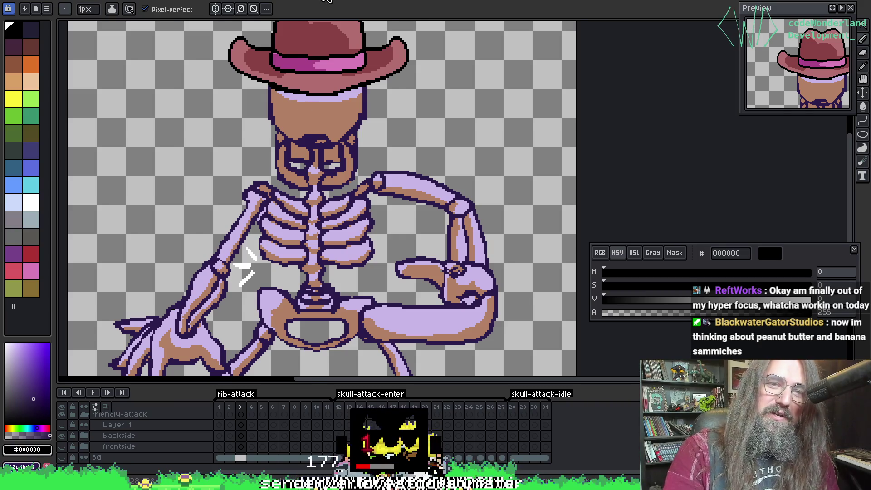
pyautogui.hotkey('ctrl', 'Tab')
pyautogui.hotkey('ctrl', 'Tab')
pyautogui.hotkey('ctrl', 'shift', 'Tab')
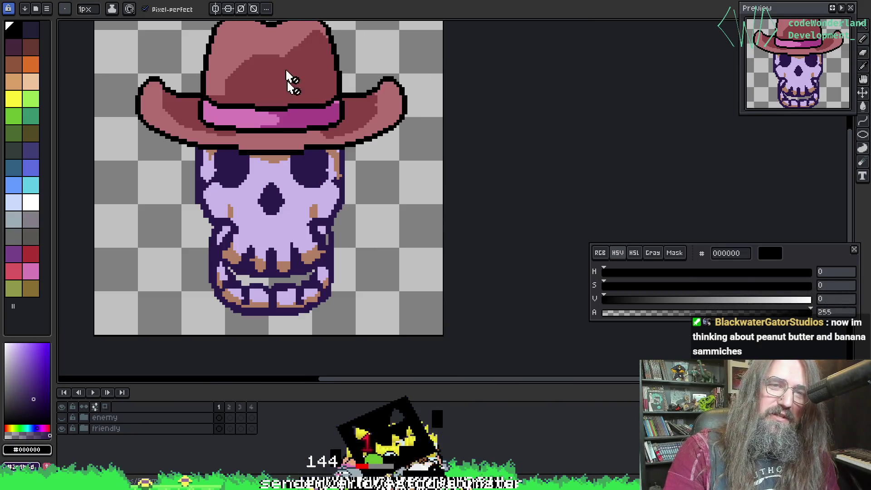
pyautogui.moveTo(291, 170); pyautogui.dragTo(314, 156)
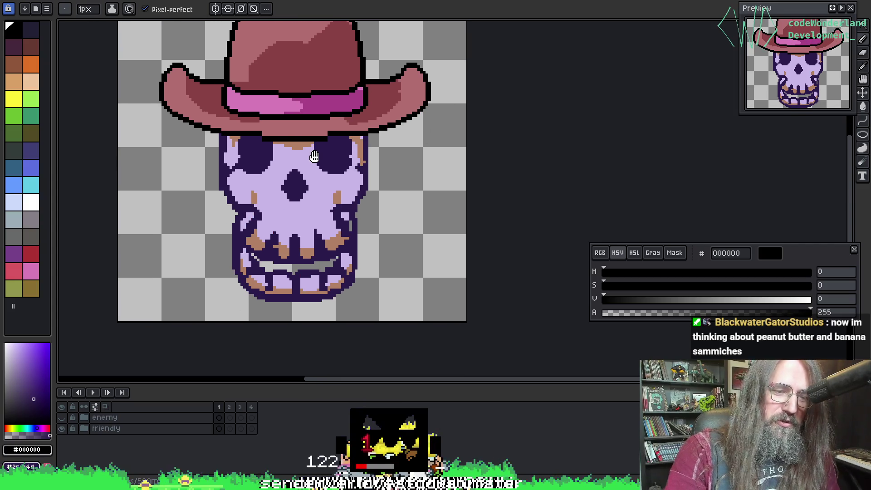
# Cycle through the sprite tabs to the goose outline and play its animation.
pyautogui.hotkey('ctrl', 'Tab')
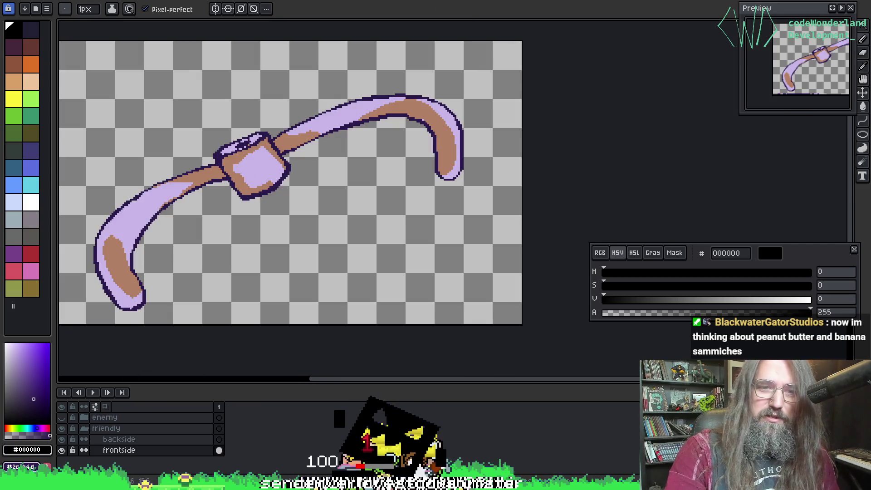
pyautogui.hotkey('ctrl', 'Tab')
pyautogui.scroll(3, 359, 27)
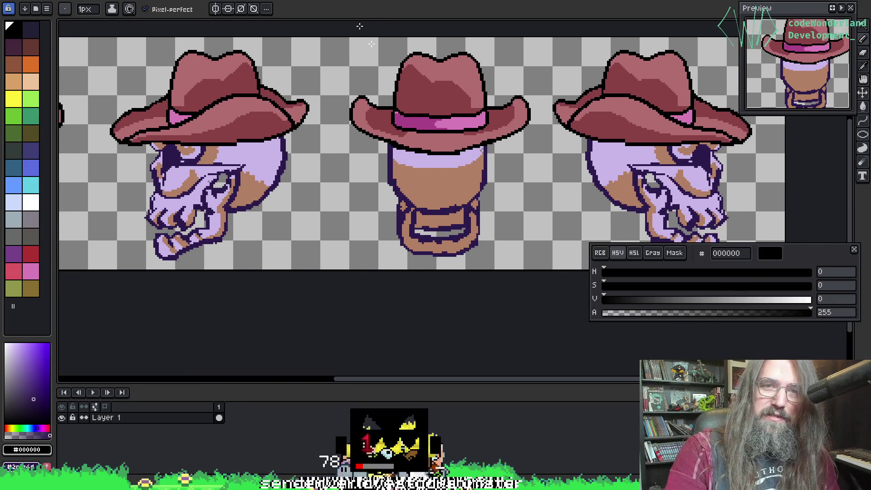
pyautogui.hotkey('ctrl', 'Tab')
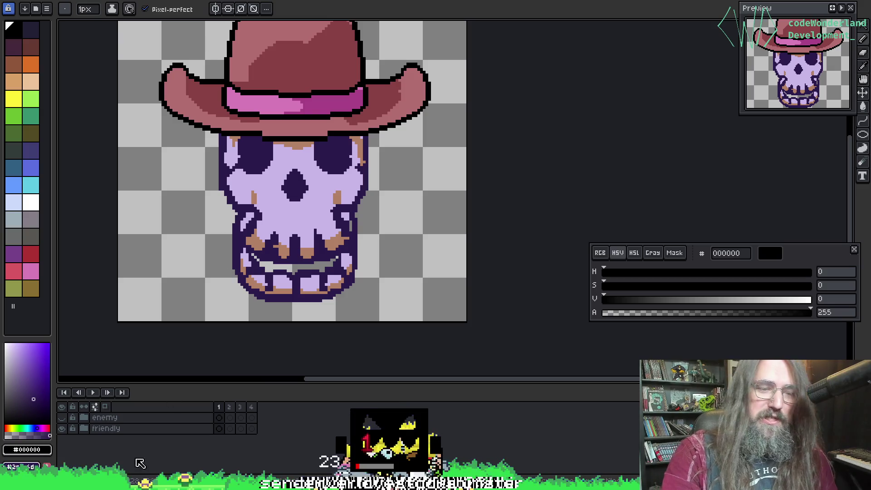
pyautogui.hotkey('ctrl', 'Tab')
pyautogui.press('Return')
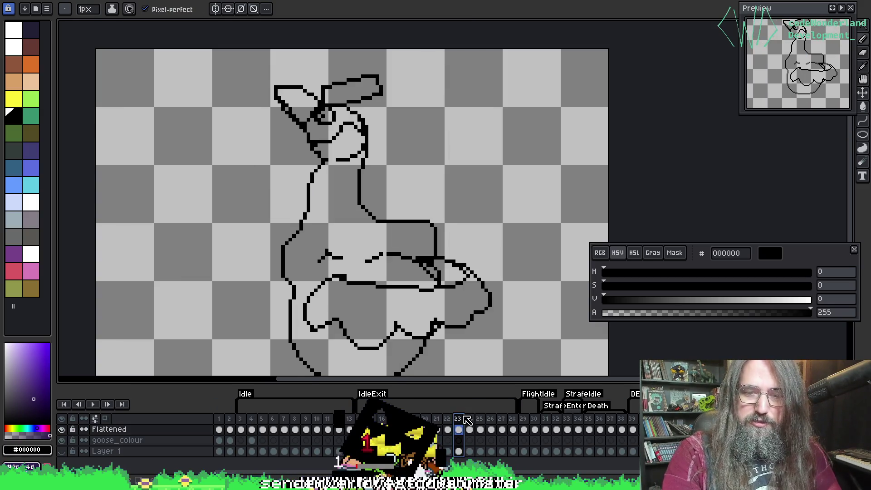
pyautogui.moveTo(422, 189); pyautogui.dragTo(416, 129)
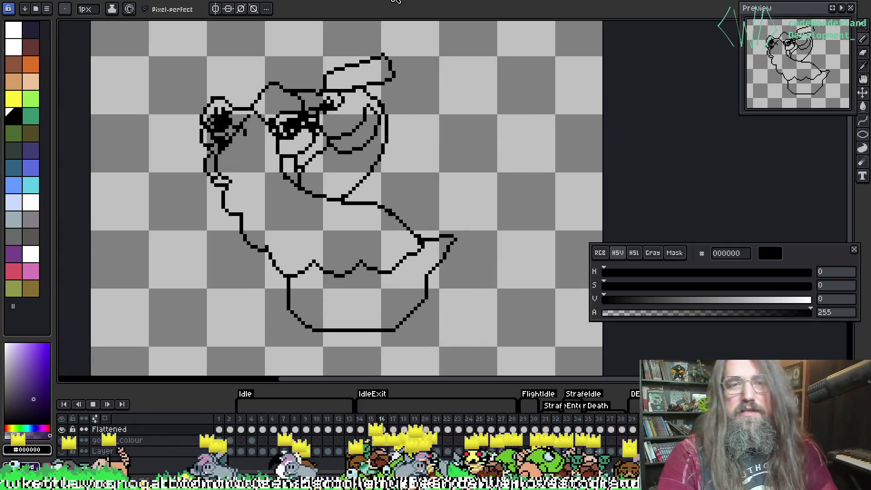
# Cycle on past the strap, cowboy-hat skull and full skeleton sprites.
pyautogui.hotkey('ctrl', 'Tab')
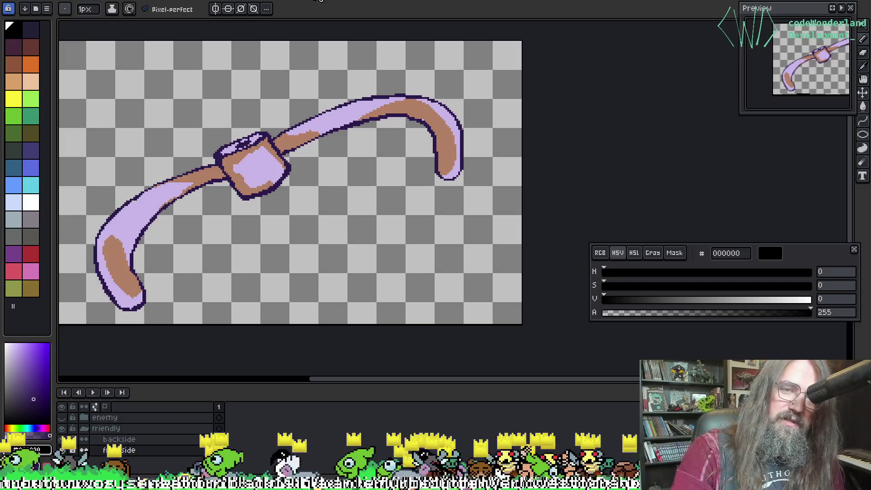
pyautogui.hotkey('ctrl', 'Tab')
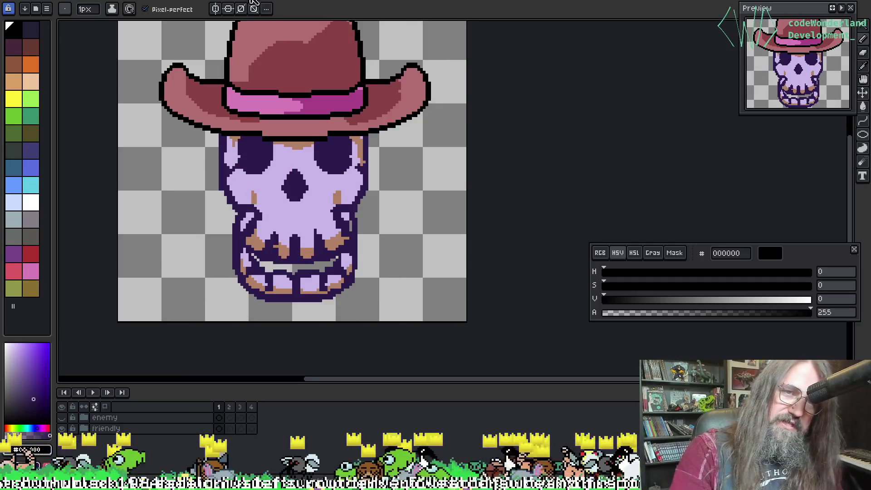
pyautogui.hotkey('ctrl', 'Tab')
pyautogui.hotkey('ctrl', 'Tab')
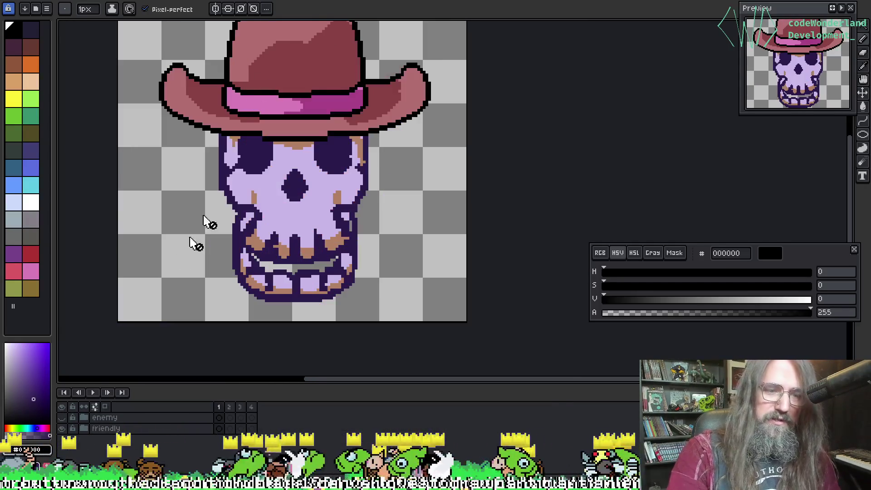
pyautogui.hotkey('ctrl', 'Tab')
pyautogui.hotkey('ctrl', 'Tab')
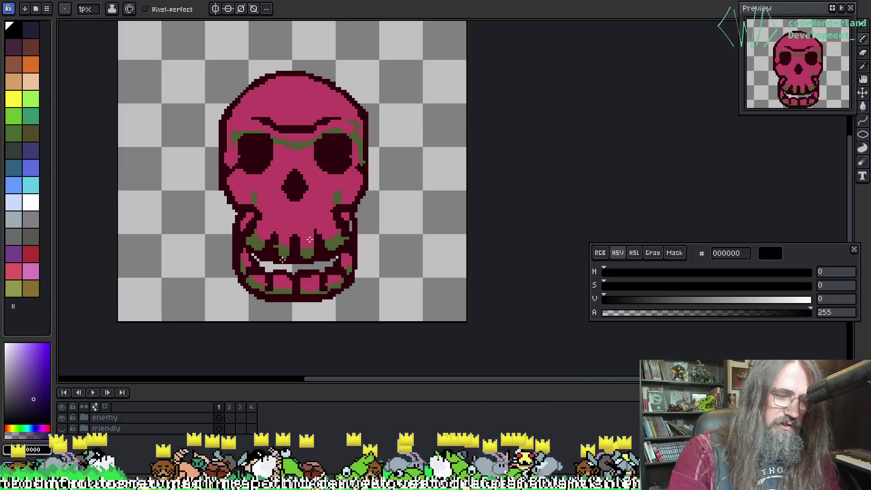
# Export all frames of the skull strip's visible layers as one sprite sheet from Source Sprite.
pyautogui.hotkey('ctrl', 'e')
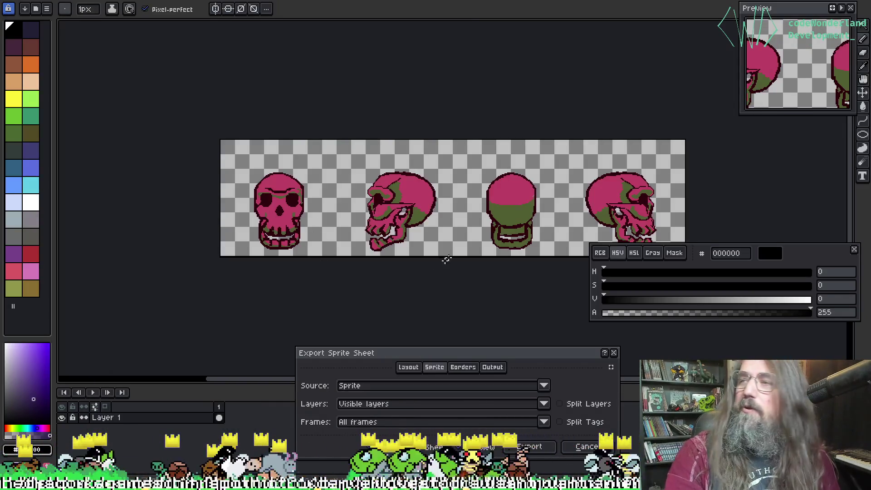
pyautogui.moveTo(388, 230); pyautogui.dragTo(314, 230)
pyautogui.scroll(2, 385, 285)
pyautogui.scroll(-3, 385, 285)
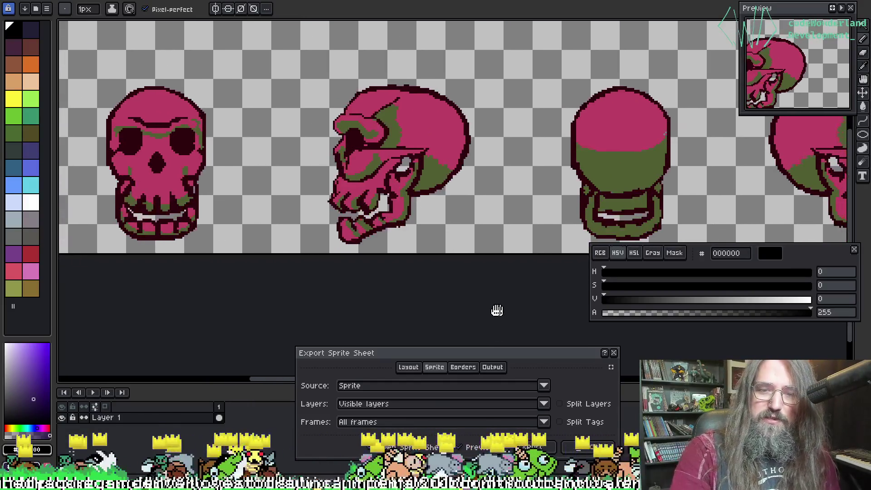
pyautogui.moveTo(473, 260); pyautogui.dragTo(384, 246)
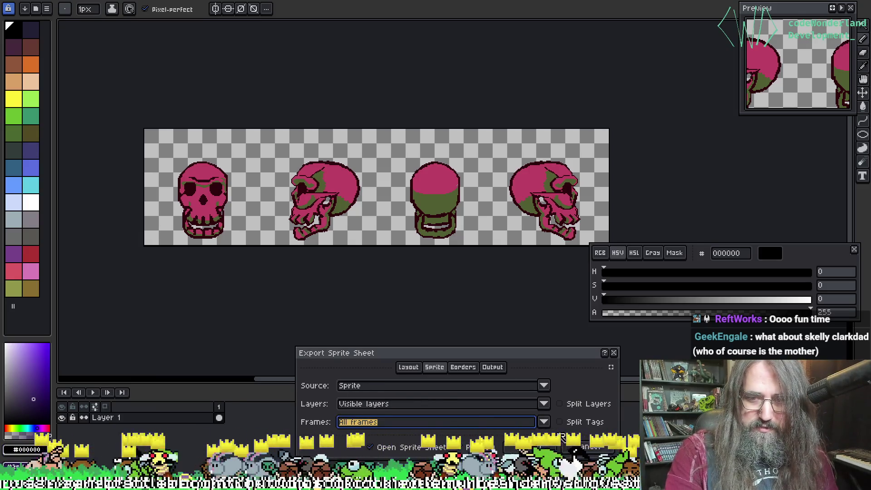
pyautogui.press('Return')
# Pan around the exported four-skull sheet, then switch to the cowboy-hat skull sheet.
pyautogui.moveTo(385, 162)
pyautogui.mouseDown()
pyautogui.moveTo(237, 111)
pyautogui.moveTo(376, 89)
pyautogui.moveTo(342, 106)
pyautogui.mouseUp()
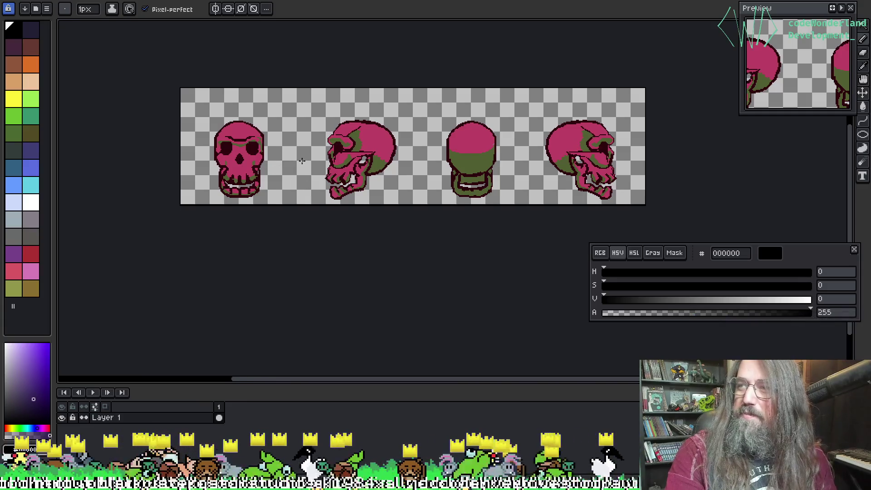
pyautogui.moveTo(390, 176); pyautogui.dragTo(410, 182)
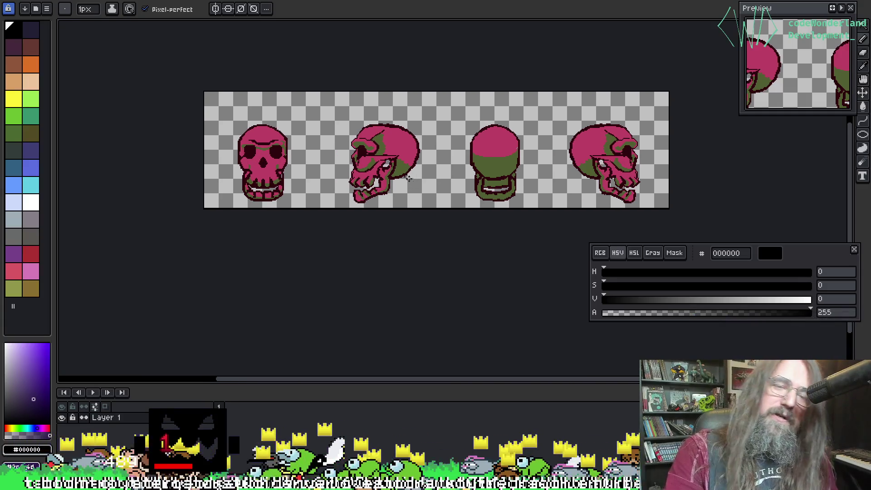
pyautogui.moveTo(379, 157); pyautogui.dragTo(373, 178)
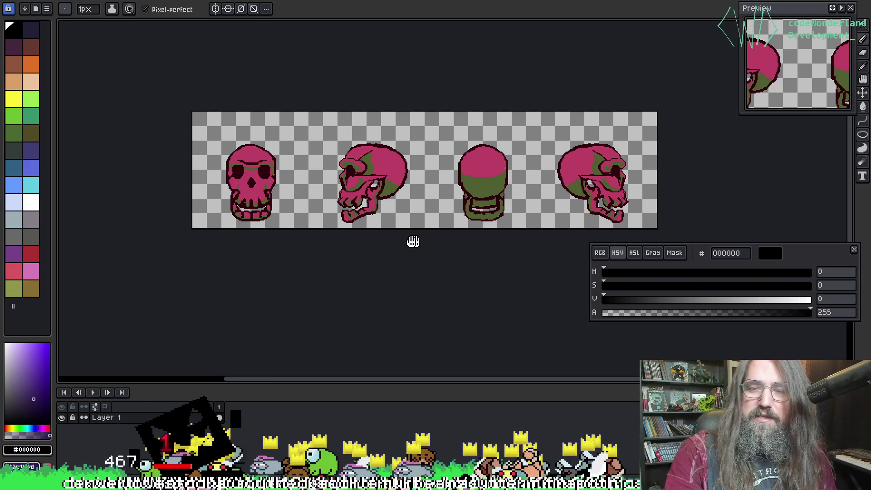
pyautogui.moveTo(412, 241); pyautogui.dragTo(379, 228)
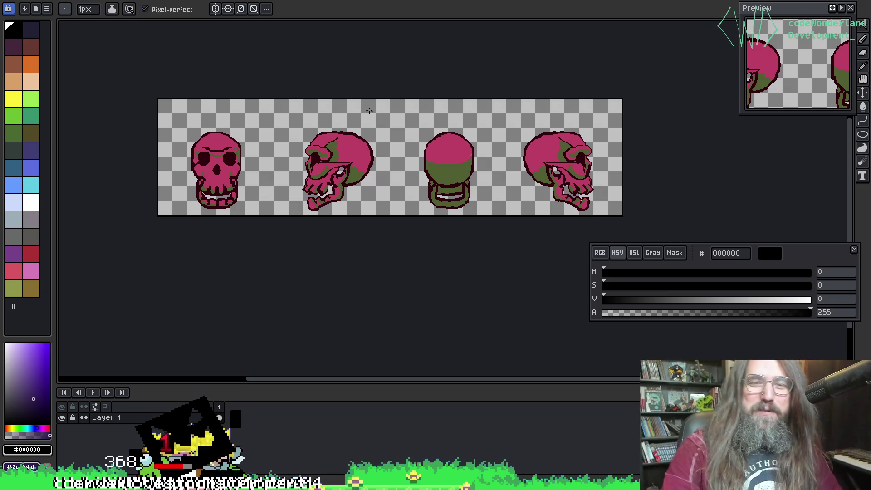
pyautogui.moveTo(389, 196)
pyautogui.mouseDown()
pyautogui.moveTo(355, 221)
pyautogui.moveTo(380, 26)
pyautogui.mouseUp()
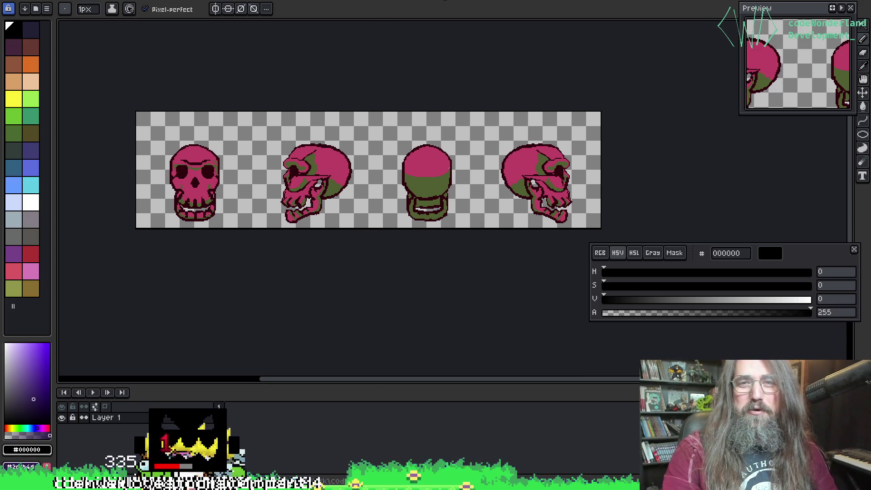
pyautogui.hotkey('ctrl', 'Tab')
# Save the cowboy-hat skull sheet over skellyclarkson-skull-Sheet.png, confirming the replacement.
pyautogui.scroll(1, 382, 173)
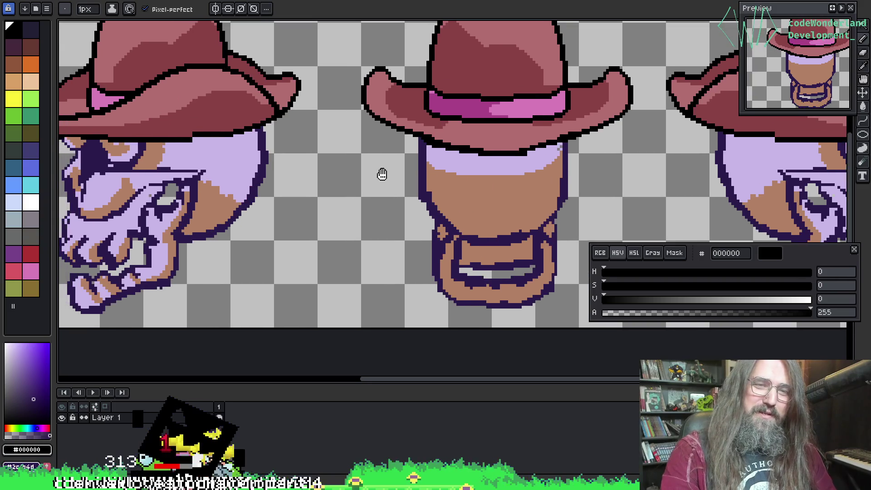
pyautogui.scroll(-1, 383, 169)
pyautogui.moveTo(383, 169); pyautogui.dragTo(398, 185)
pyautogui.press('v')
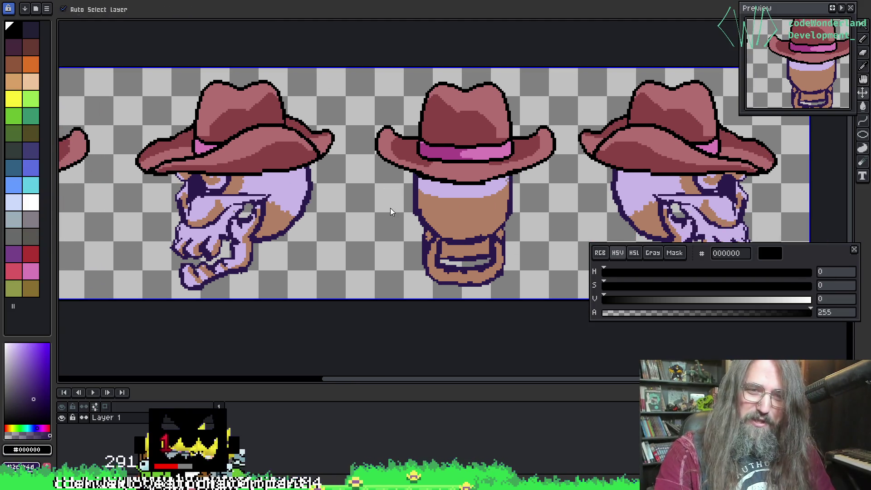
pyautogui.hotkey('ctrl', 'shift', 's')
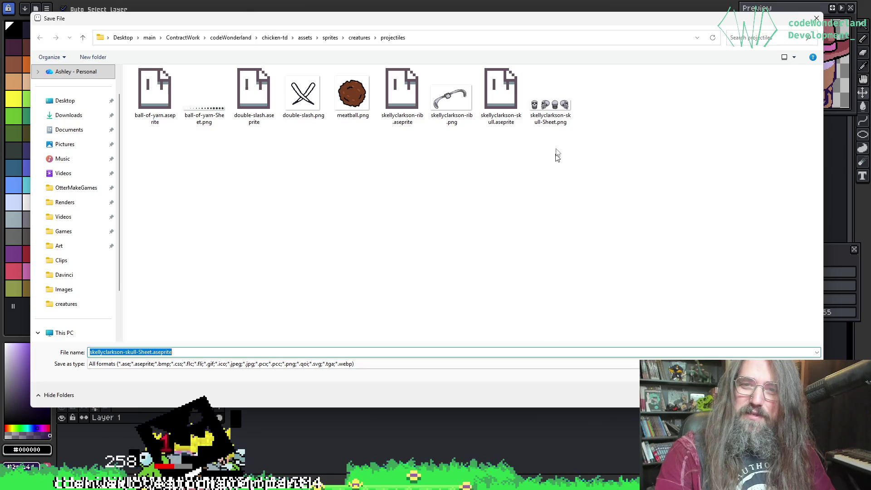
pyautogui.moveTo(569, 13)
pyautogui.mouseDown()
pyautogui.moveTo(569, 266)
pyautogui.moveTo(566, 0)
pyautogui.moveTo(539, 46)
pyautogui.moveTo(542, 38)
pyautogui.mouseUp()
pyautogui.click(547, 121)
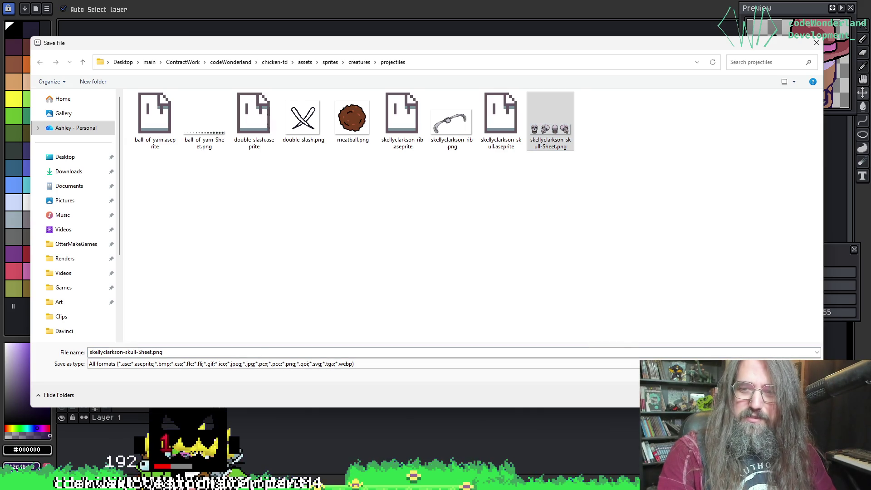
pyautogui.press('Return')
pyautogui.click(457, 232)
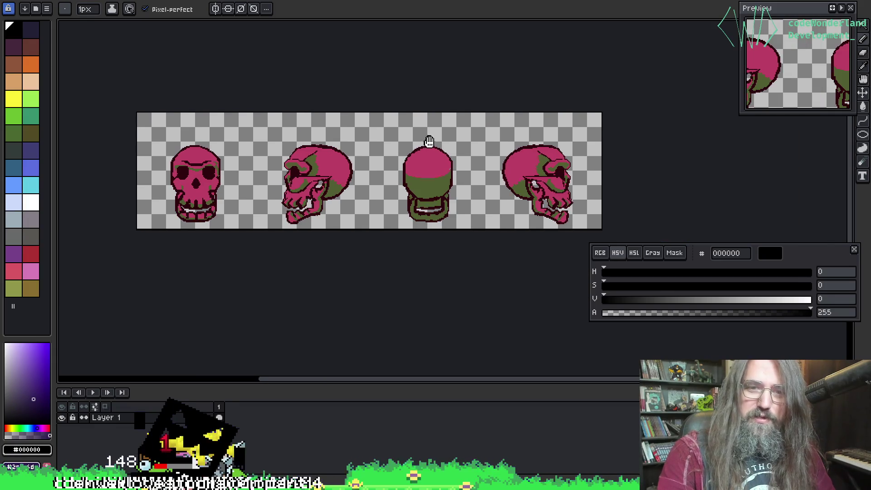
pyautogui.moveTo(429, 141); pyautogui.dragTo(445, 144)
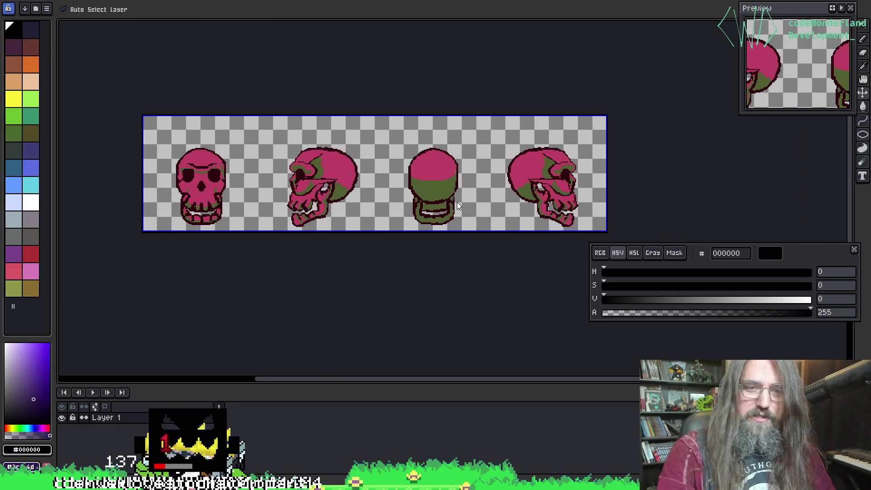
# Save the pink skull sheet as skellyclarkson-enemy-skull-Sheet.png in the projectiles folder.
pyautogui.hotkey('ctrl', 'shift', 's')
pyautogui.click(550, 119)
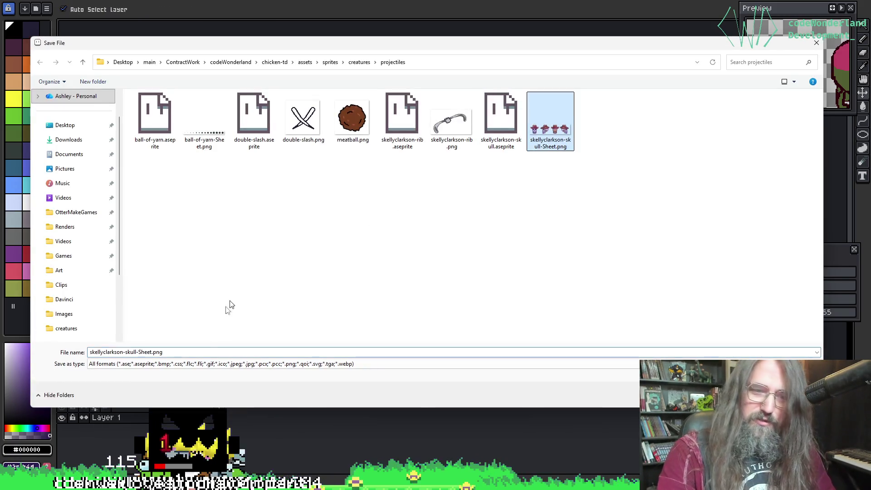
pyautogui.click(121, 352)
pyautogui.click(123, 352)
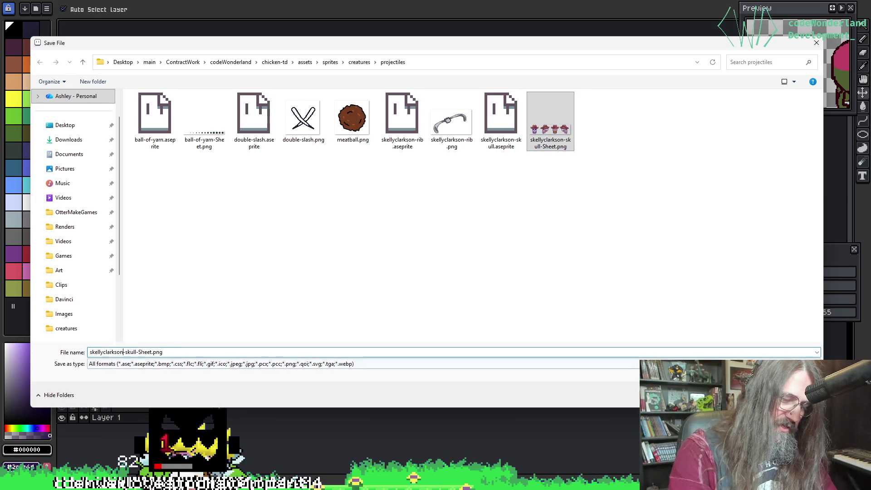
pyautogui.write('-eneme')
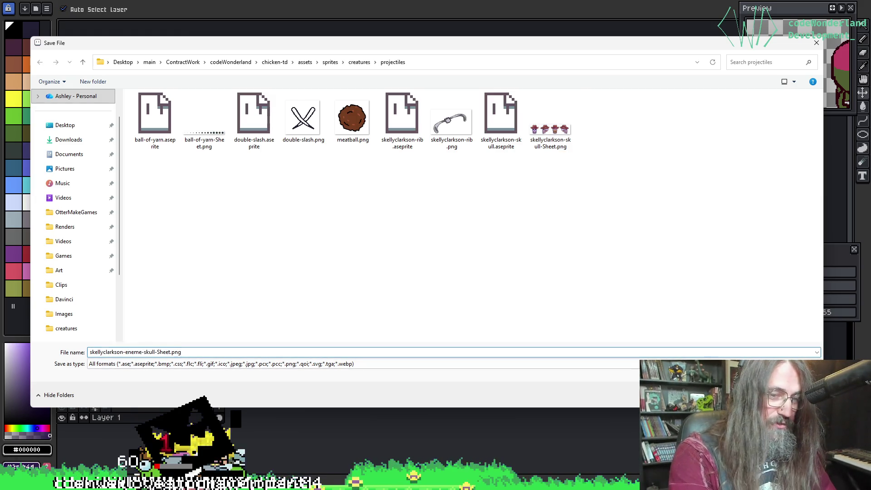
pyautogui.press('BackSpace')
pyautogui.write('y')
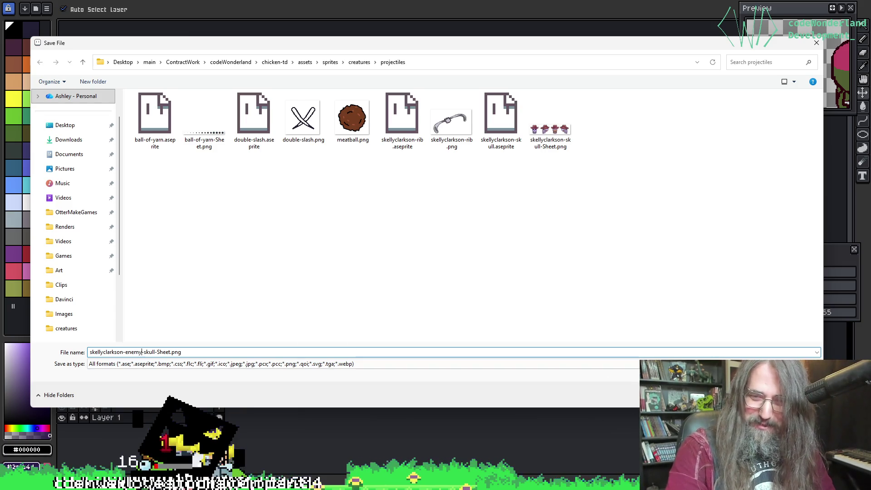
pyautogui.press('Return')
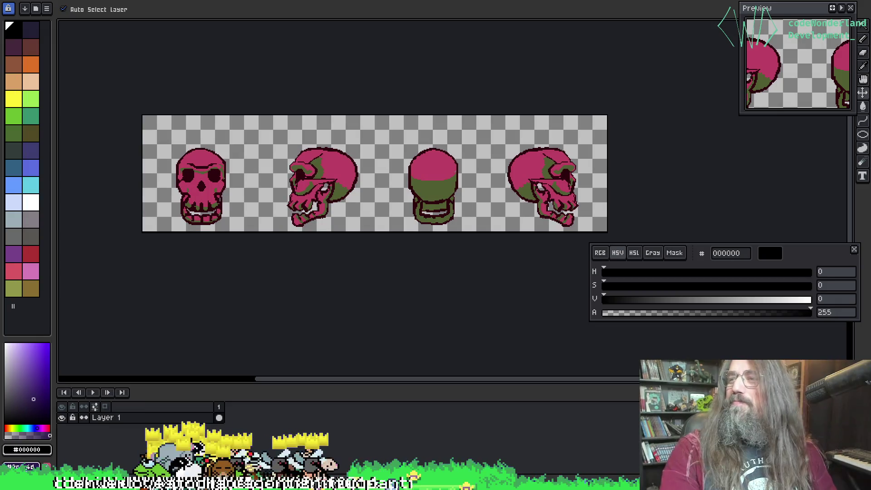
pyautogui.press('b')
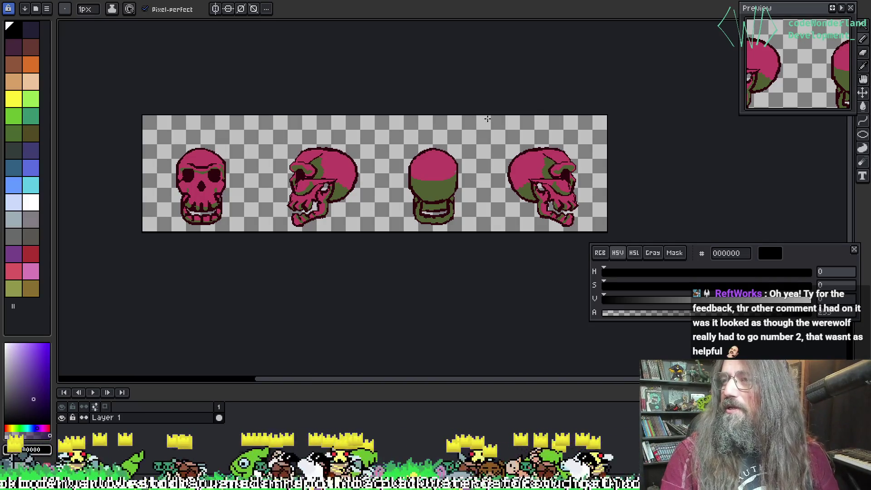
# Cycle through the open sprites to the curved purple bone sprite.
pyautogui.moveTo(487, 118); pyautogui.dragTo(494, 117)
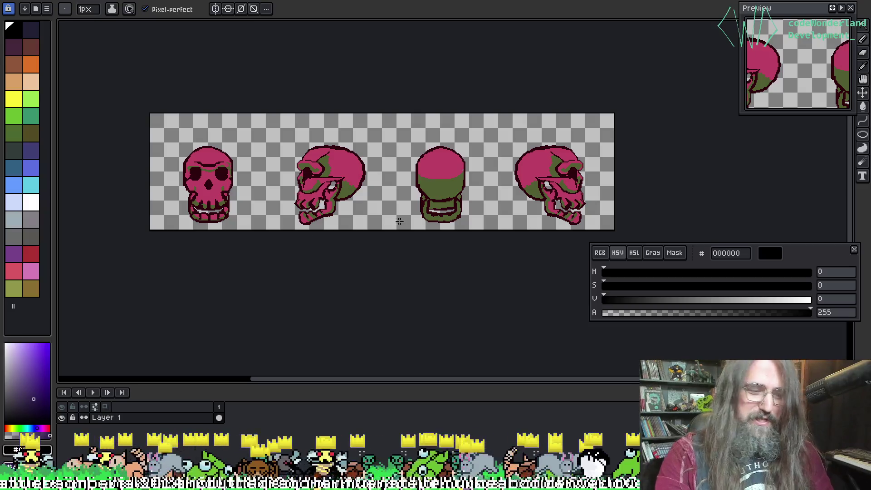
pyautogui.hotkey('ctrl', 'Tab')
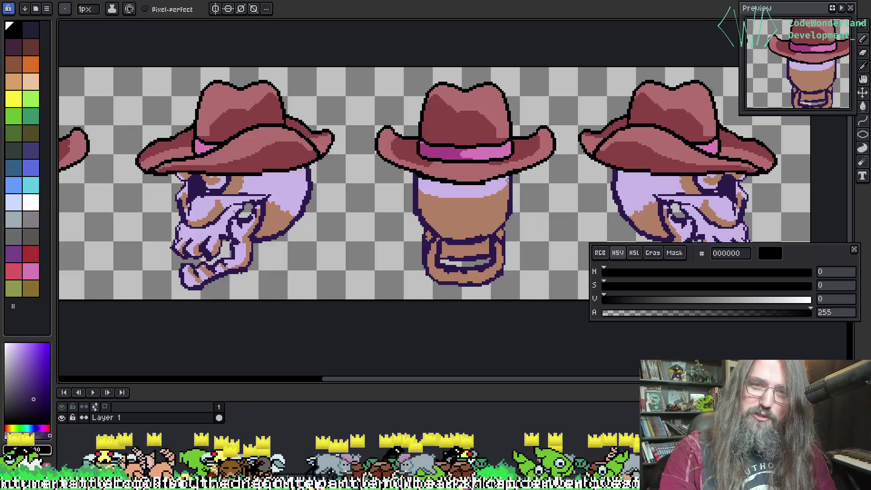
pyautogui.hotkey('ctrl', 'Tab')
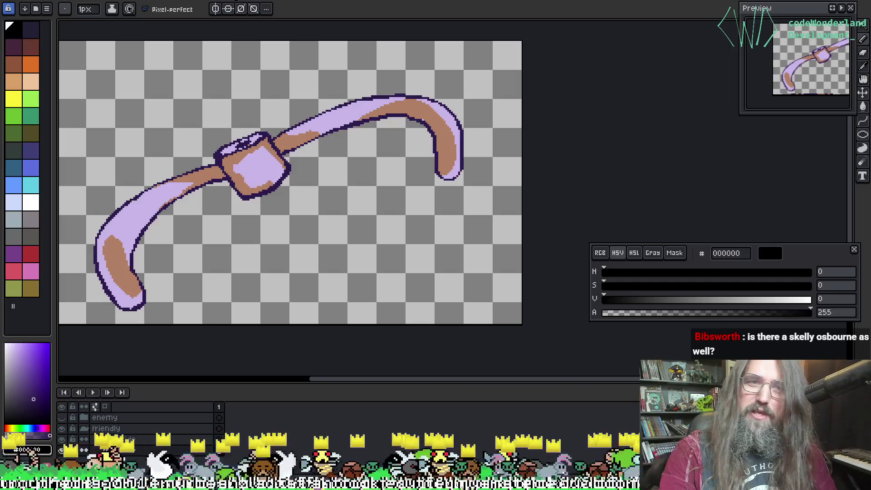
pyautogui.hotkey('ctrl', 'Tab')
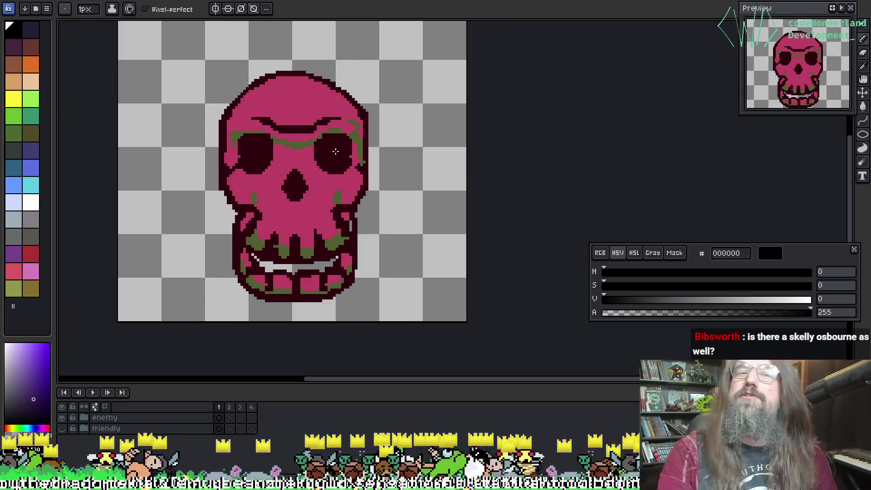
pyautogui.hotkey('ctrl', 'Tab')
pyautogui.scroll(2, 211, 232)
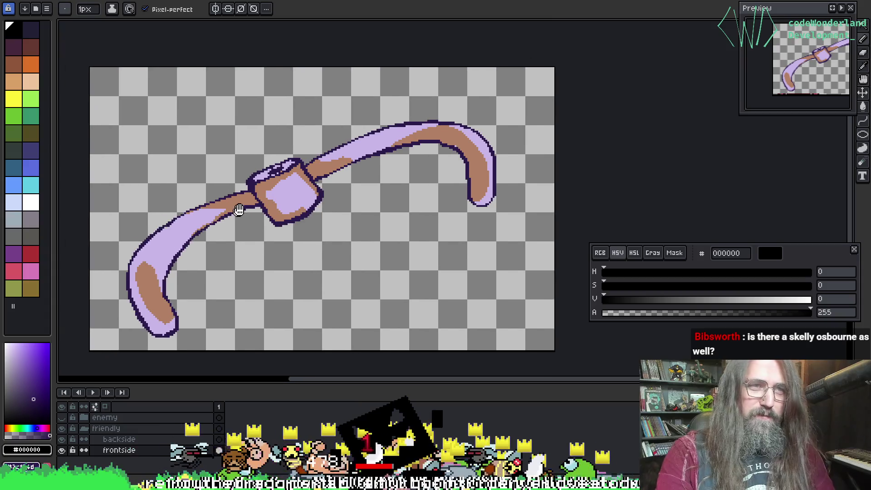
pyautogui.scroll(-2, 119, 347)
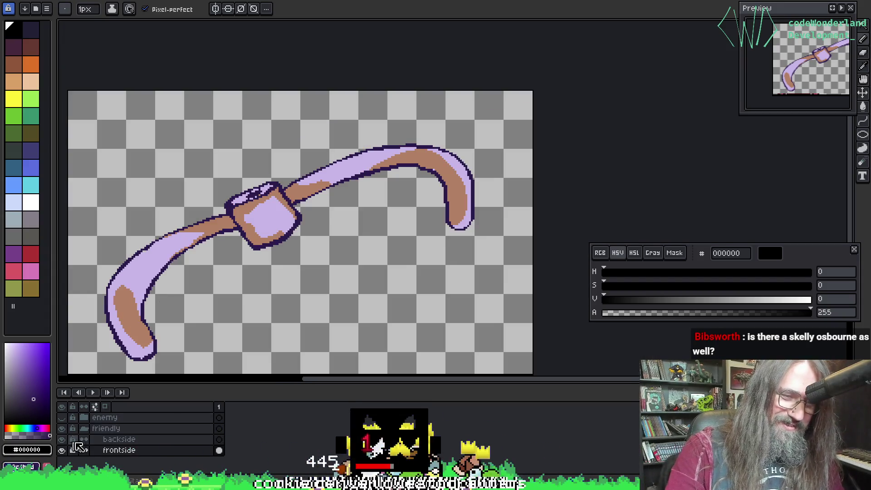
# Move the backside layer into the friendly group in the Layers panel.
pyautogui.click(94, 438)
pyautogui.moveTo(94, 438)
pyautogui.mouseDown()
pyautogui.moveTo(63, 423)
pyautogui.moveTo(72, 433)
pyautogui.mouseUp()
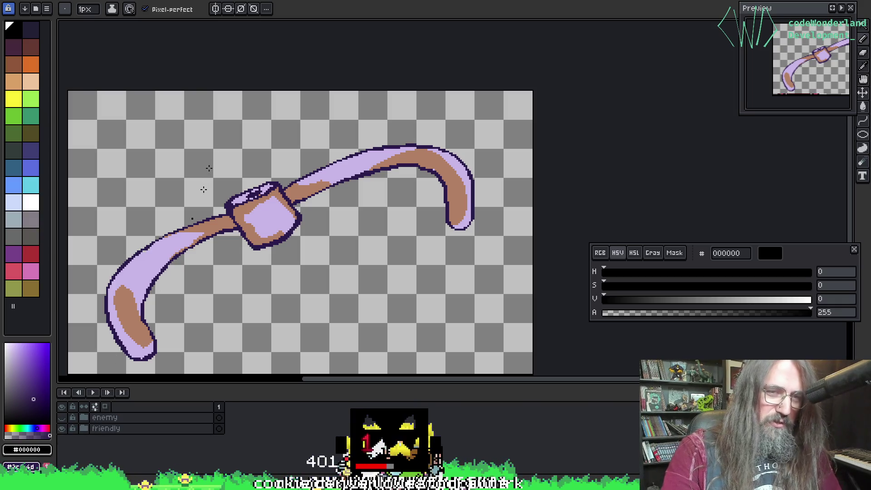
pyautogui.click(397, 2)
pyautogui.click(336, 1)
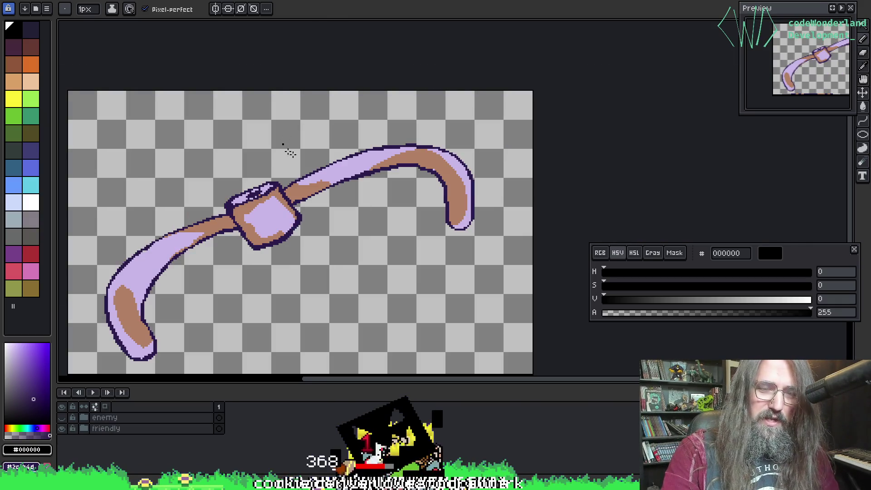
pyautogui.moveTo(290, 153); pyautogui.dragTo(362, 104)
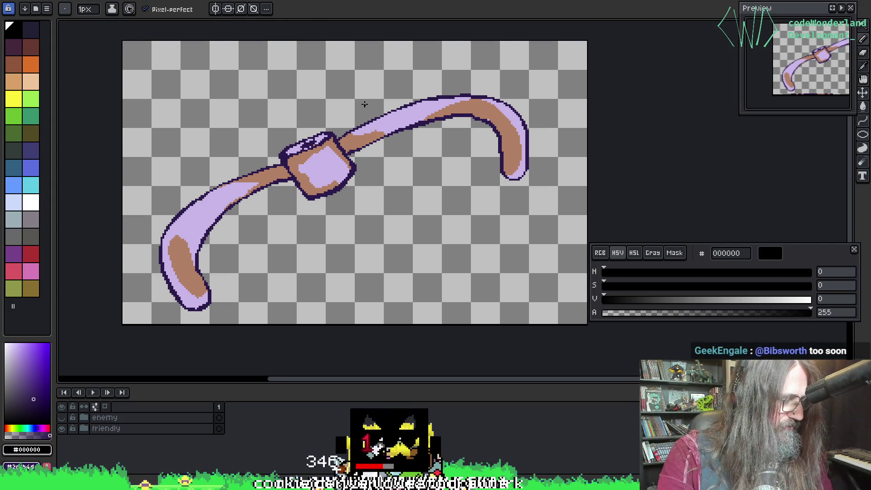
# Export the sprite over skellyclarkson-rib.png in the projectiles folder, confirming the replacement.
pyautogui.hotkey('ctrl', 'shift', 'e')
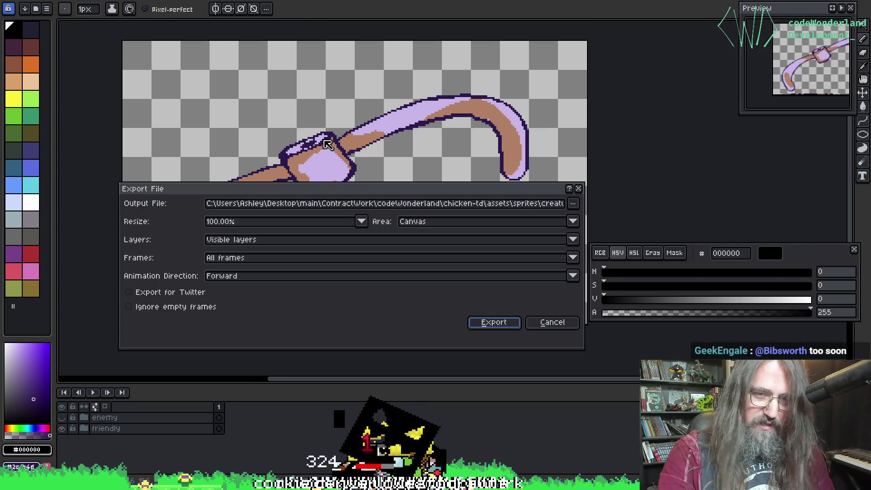
pyautogui.click(573, 204)
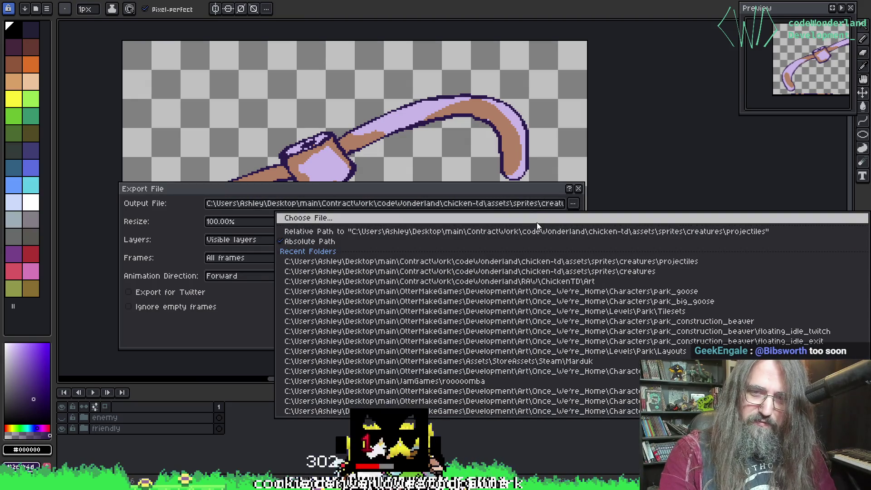
pyautogui.click(537, 222)
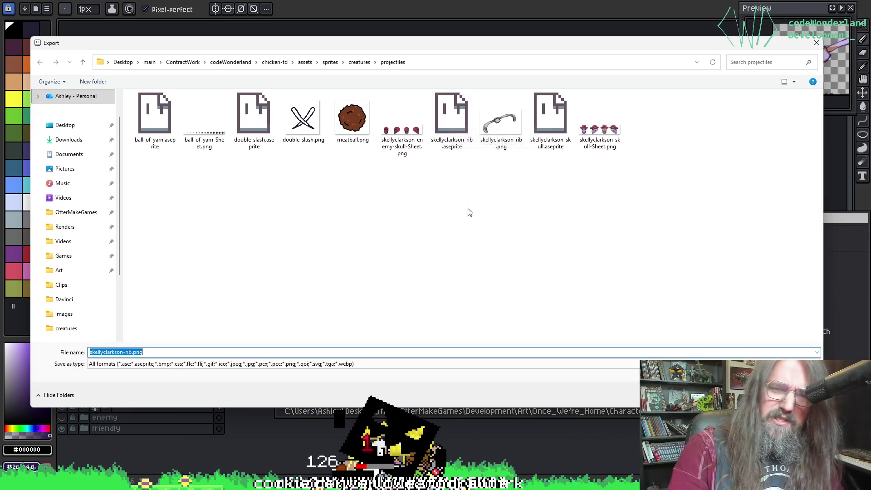
pyautogui.click(501, 119)
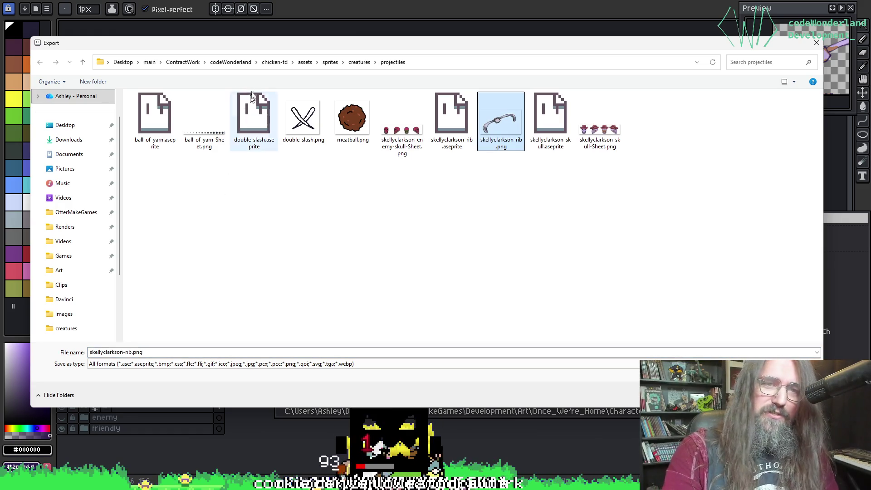
pyautogui.moveTo(266, 48)
pyautogui.mouseDown()
pyautogui.moveTo(259, 200)
pyautogui.moveTo(259, 45)
pyautogui.moveTo(235, 40)
pyautogui.moveTo(266, 59)
pyautogui.mouseUp()
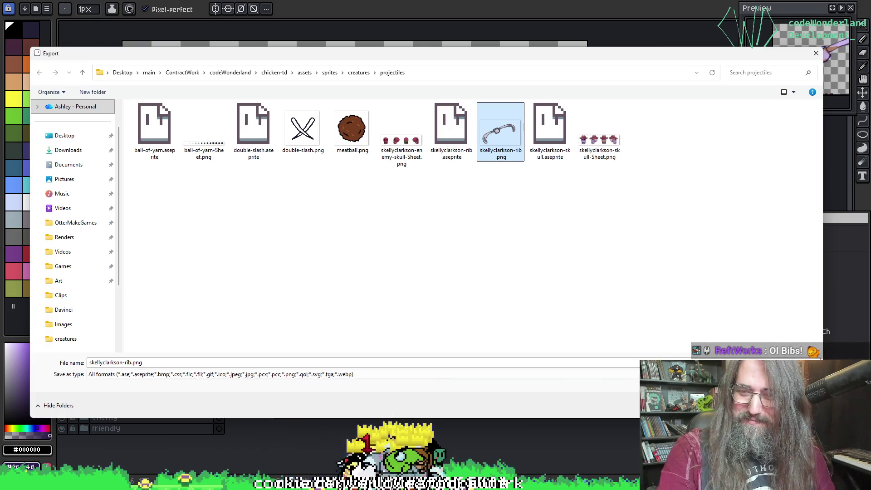
pyautogui.press('Return')
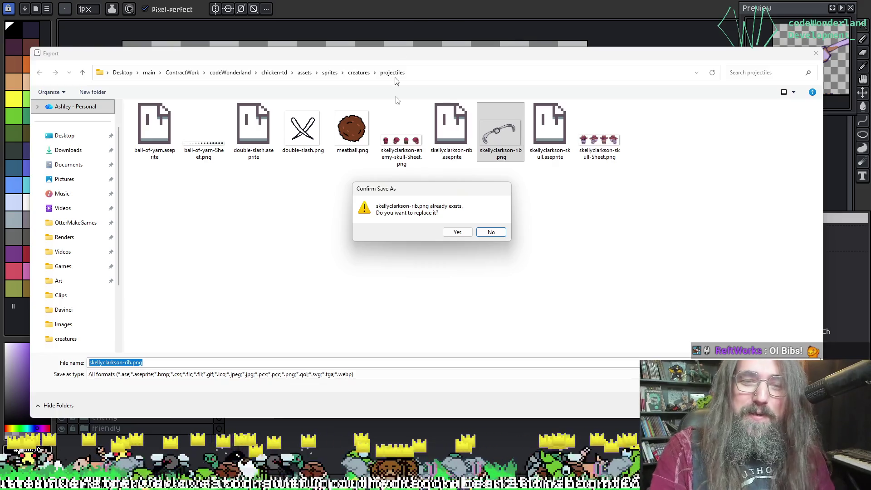
pyautogui.click(457, 232)
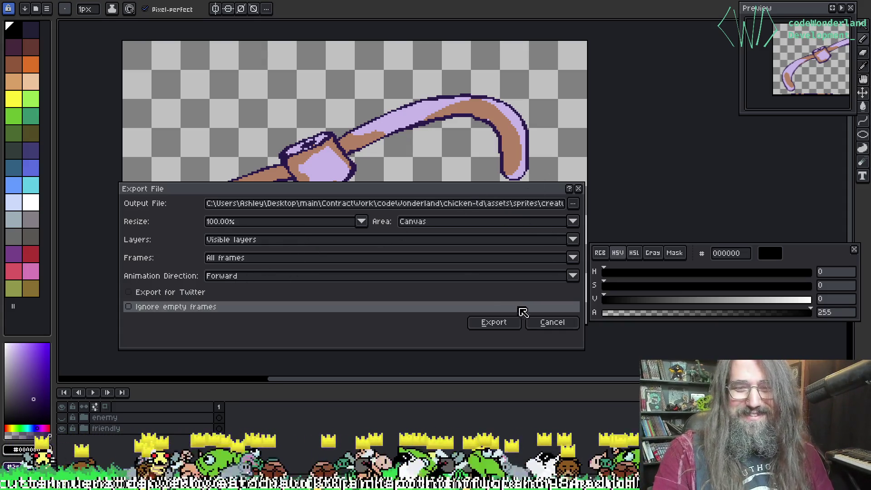
pyautogui.click(553, 323)
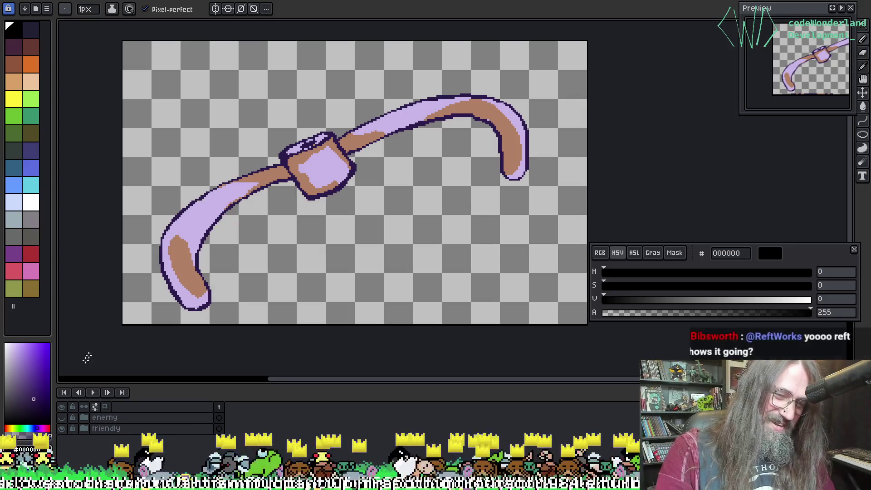
# Hide the rib sprite's layers so only the pink-and-green enemy layer shows.
pyautogui.click(62, 406)
pyautogui.click(62, 417)
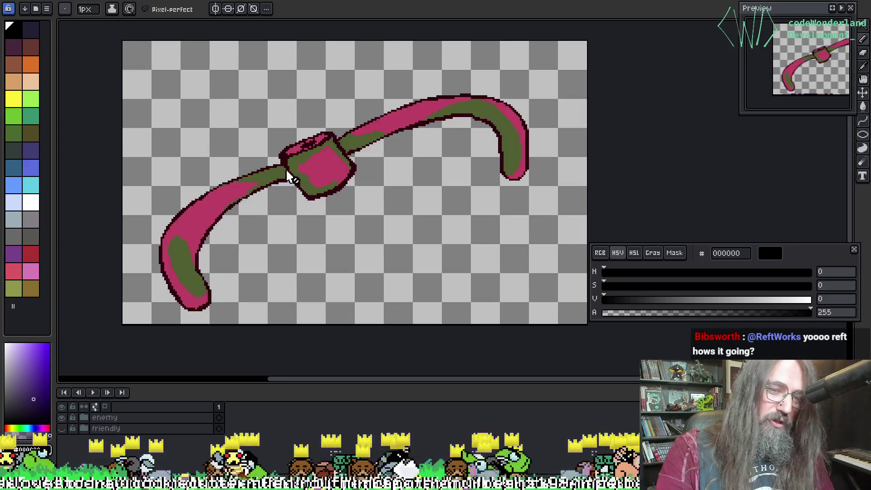
pyautogui.press('v')
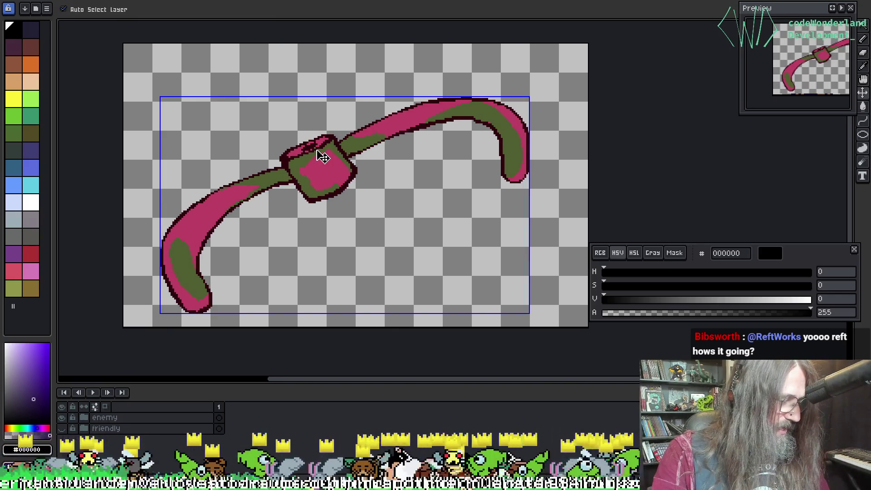
# Export the enemy rib as skellyclarkson-enemy-rib.png, then switch to the cowboy skull sprite.
pyautogui.hotkey('ctrl', 'alt', 'shift', 's')
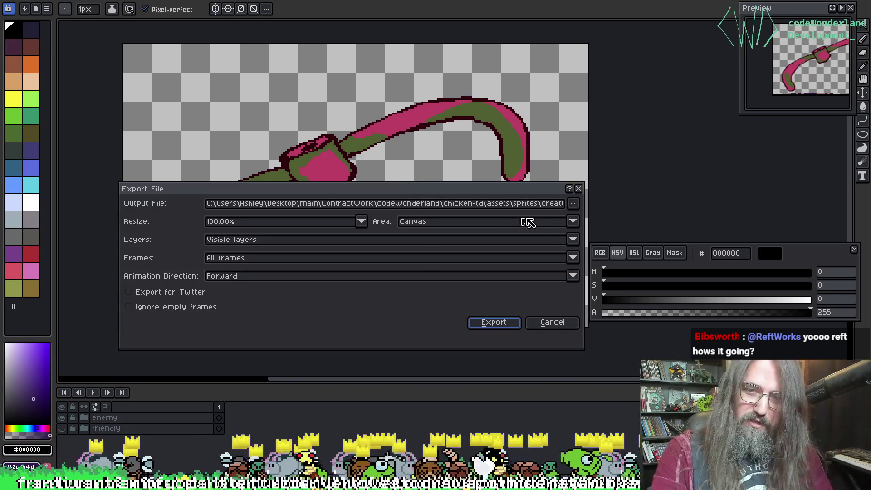
pyautogui.click(574, 204)
pyautogui.click(443, 218)
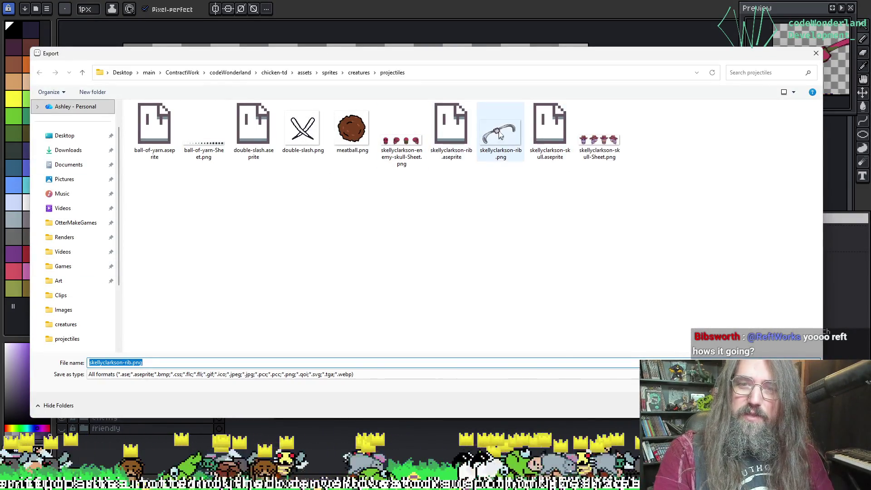
pyautogui.click(501, 132)
pyautogui.click(126, 364)
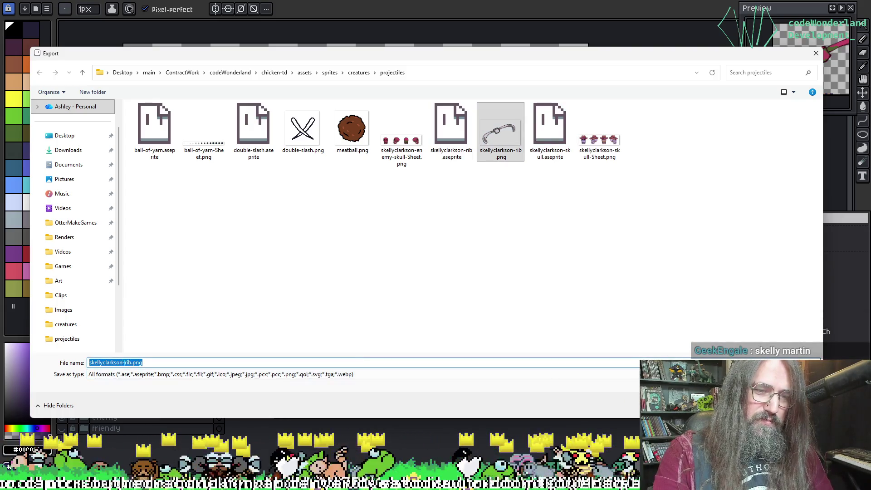
pyautogui.click(124, 363)
pyautogui.write('-0')
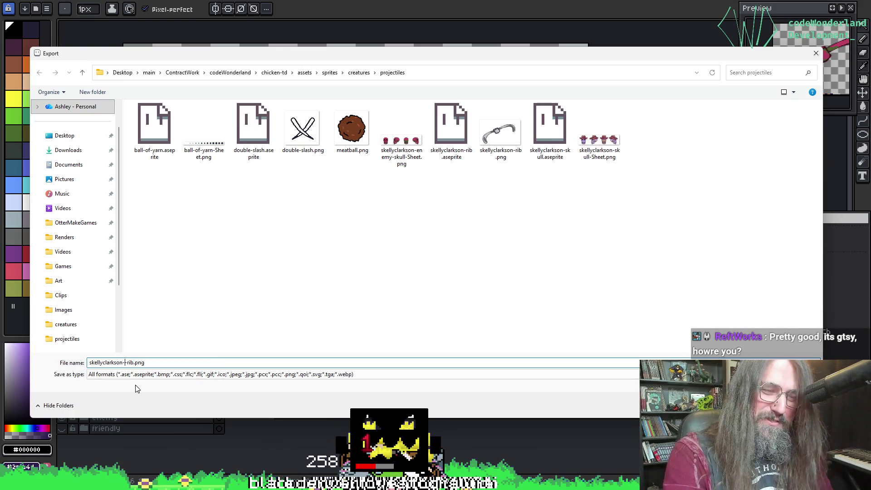
pyautogui.write('enemy-')
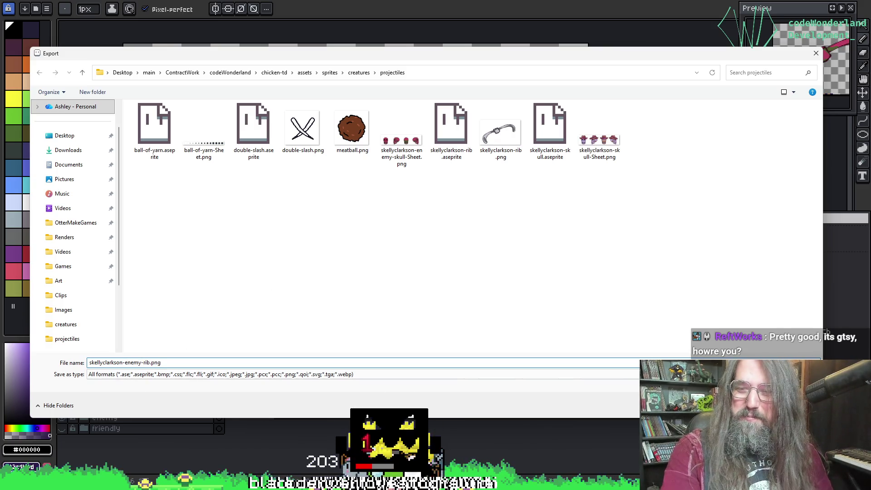
pyautogui.press('Return')
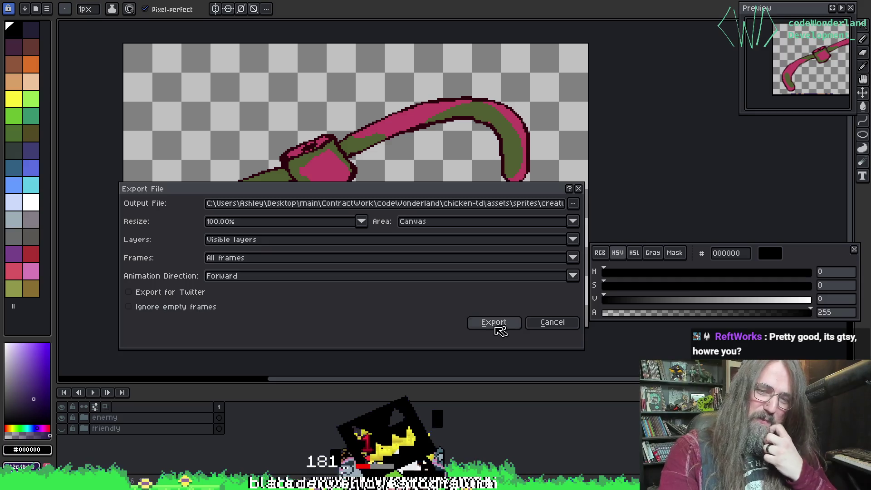
pyautogui.click(495, 322)
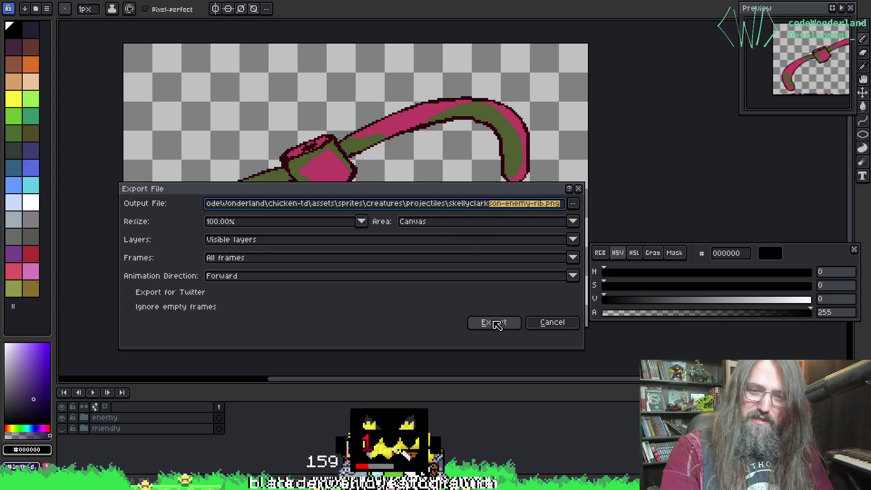
pyautogui.hotkey('ctrl', 'Tab')
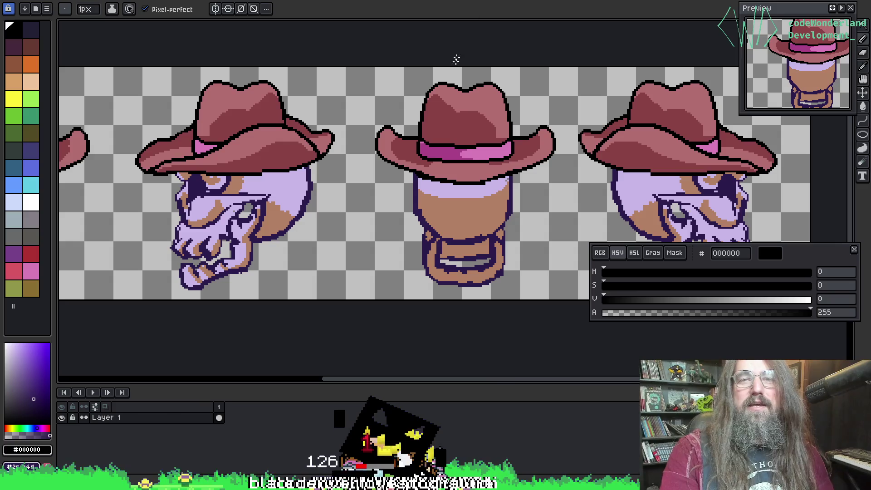
# Save the four-skull enemy sprite and drag the creatures folder window over the editor.
pyautogui.hotkey('ctrl', 'Tab')
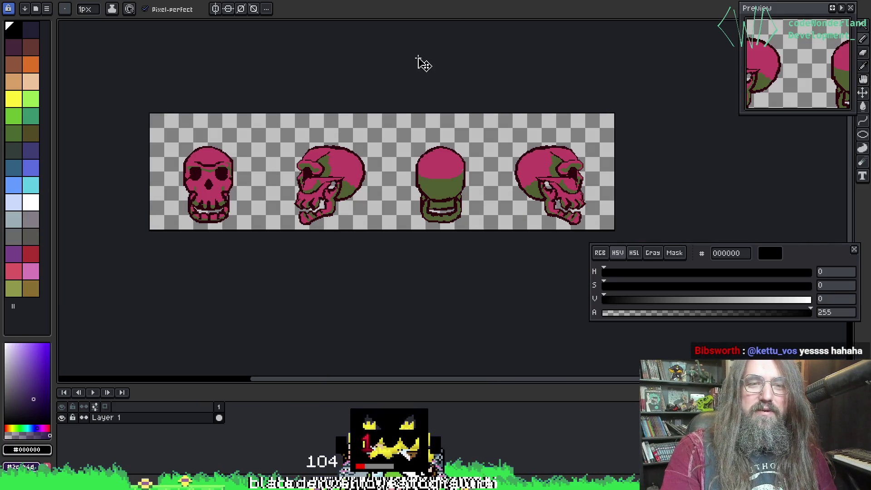
pyautogui.hotkey('ctrl', 's')
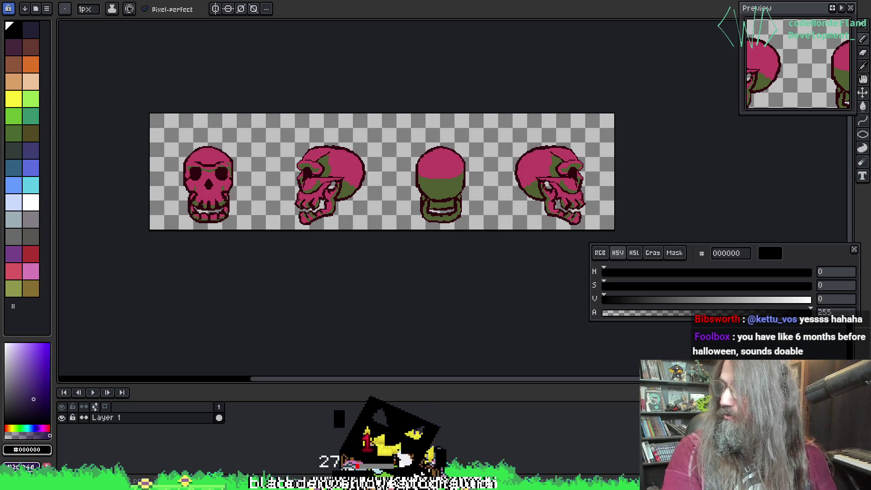
pyautogui.moveTo(815, 16)
pyautogui.mouseDown()
pyautogui.moveTo(747, 259)
pyautogui.moveTo(495, 1)
pyautogui.mouseUp()
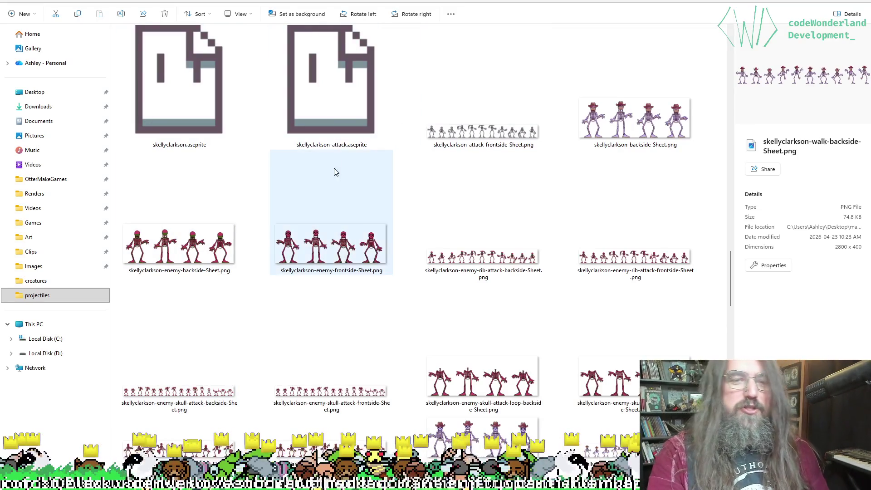
# Scroll to the top of the creatures folder and open the projectiles subfolder.
pyautogui.scroll(5, 390, 201)
pyautogui.scroll(4, 391, 201)
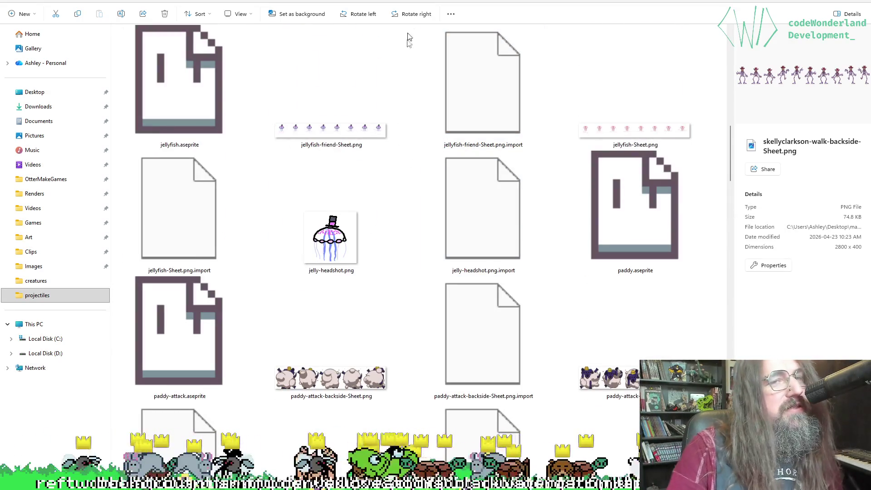
pyautogui.scroll(5, 326, 73)
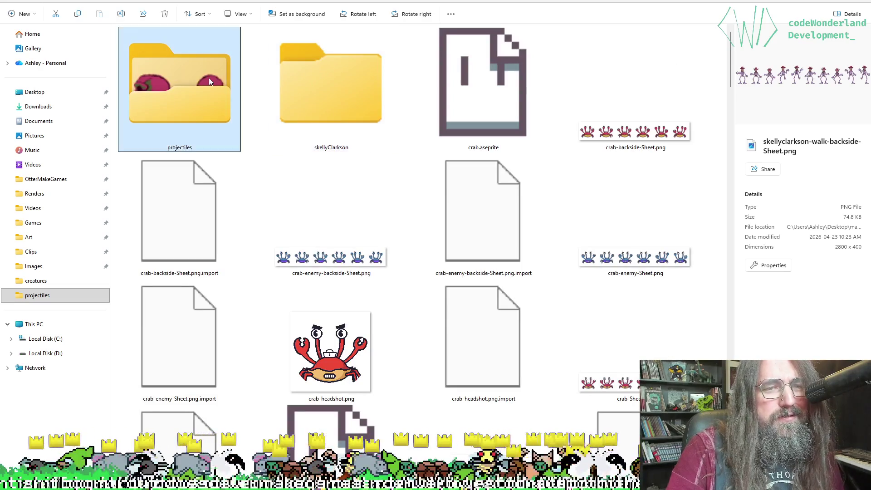
pyautogui.doubleClick(208, 78)
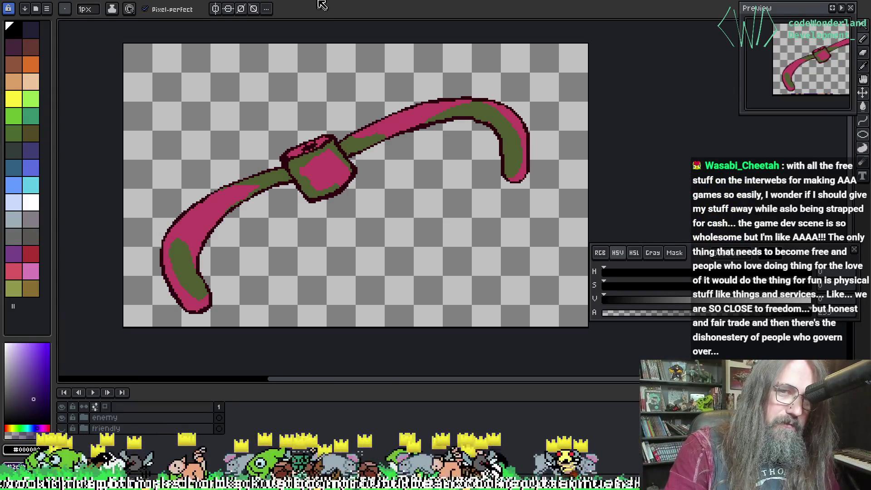
# Save the rib weapon sprite with Ctrl+S and cycle onward through the open sprites.
pyautogui.hotkey('ctrl', 's')
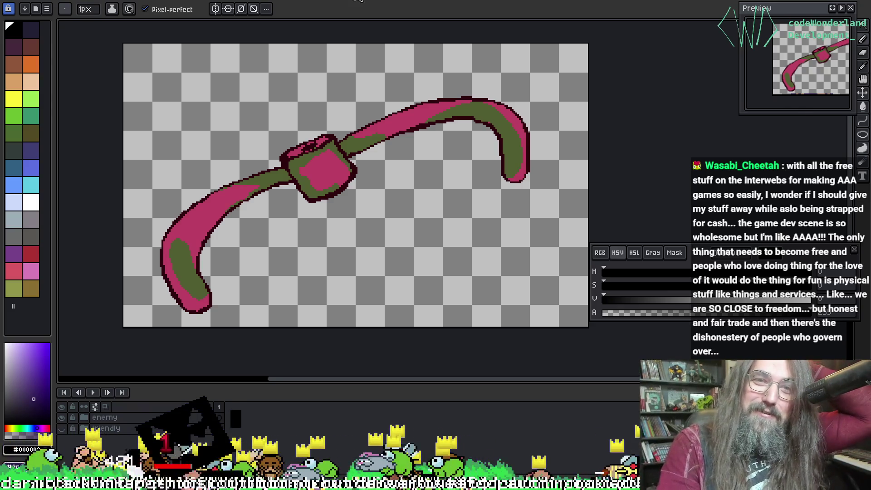
pyautogui.hotkey('ctrl', 'Tab')
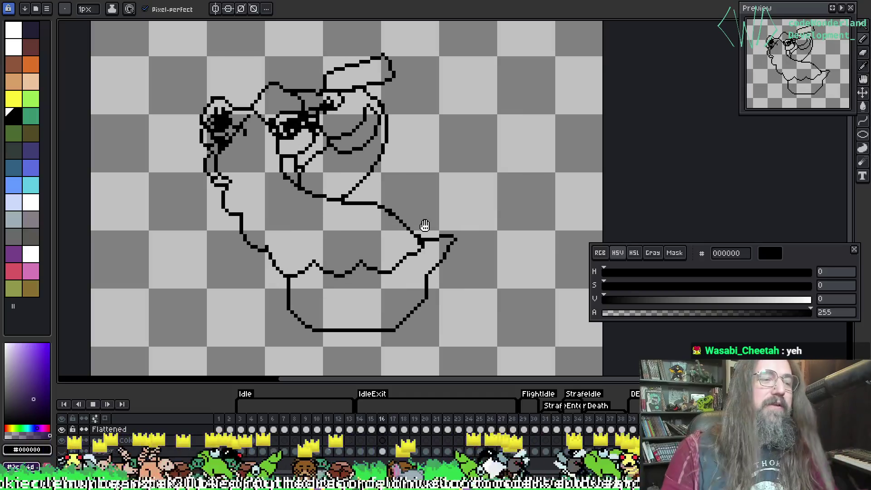
# Pan to the goose, compare frames 14 and 15, and briefly play the animation.
pyautogui.moveTo(387, 239); pyautogui.dragTo(325, 241)
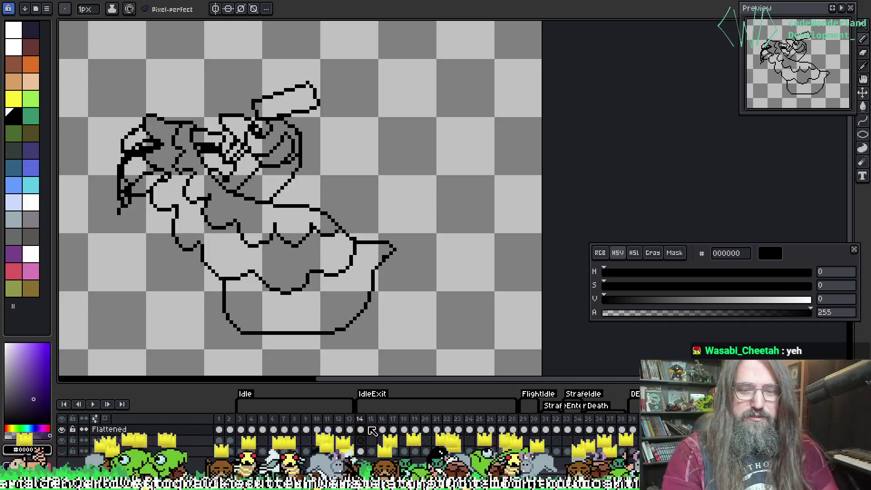
pyautogui.press('Right')
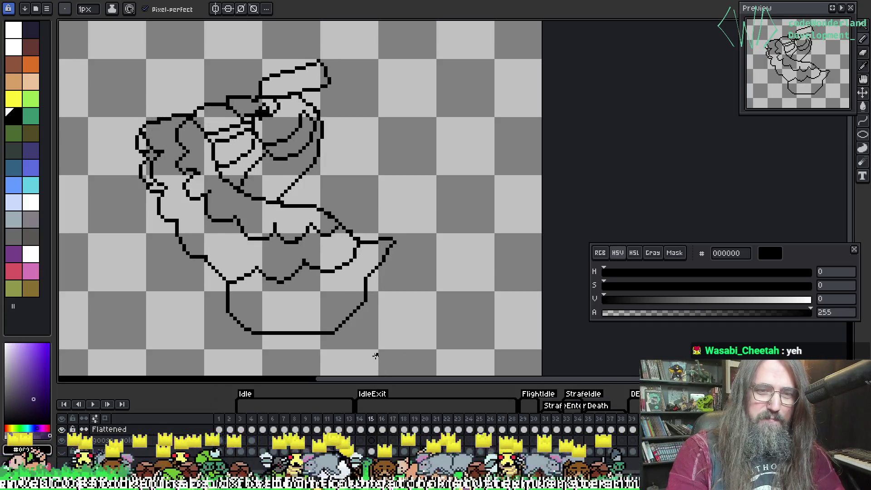
pyautogui.press('Left')
pyautogui.press('Right')
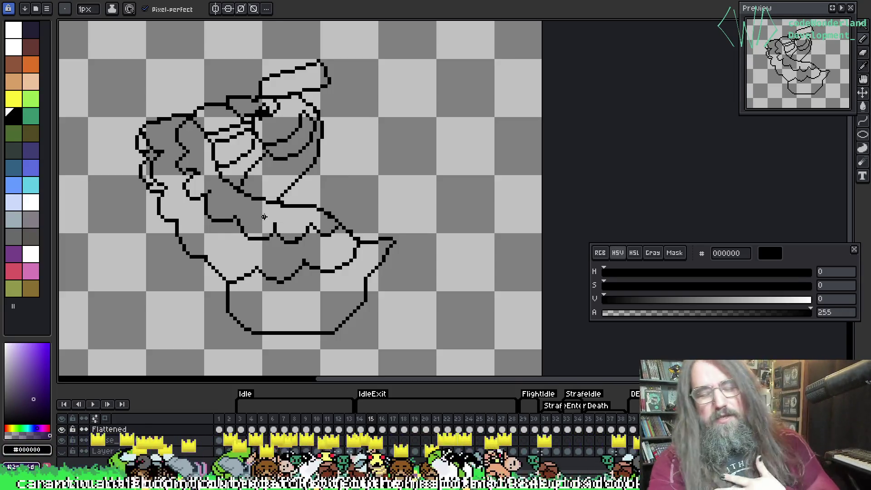
pyautogui.hscroll(-3, 283, 206)
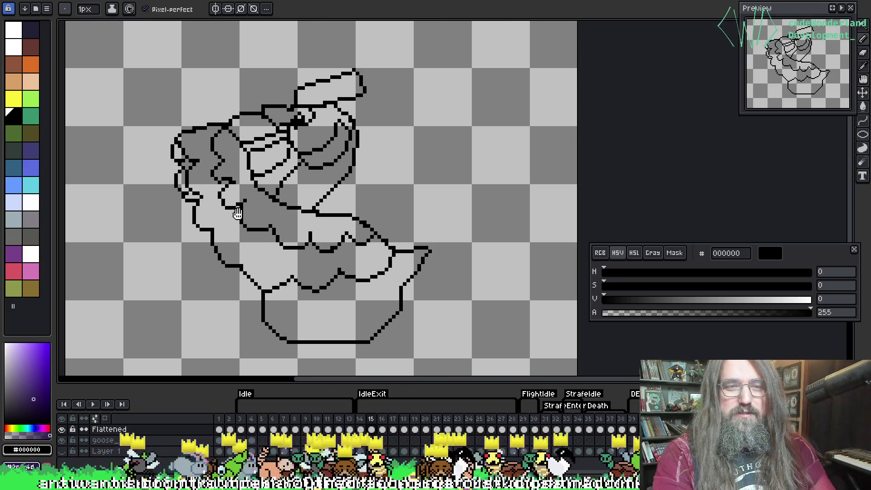
pyautogui.press('Return')
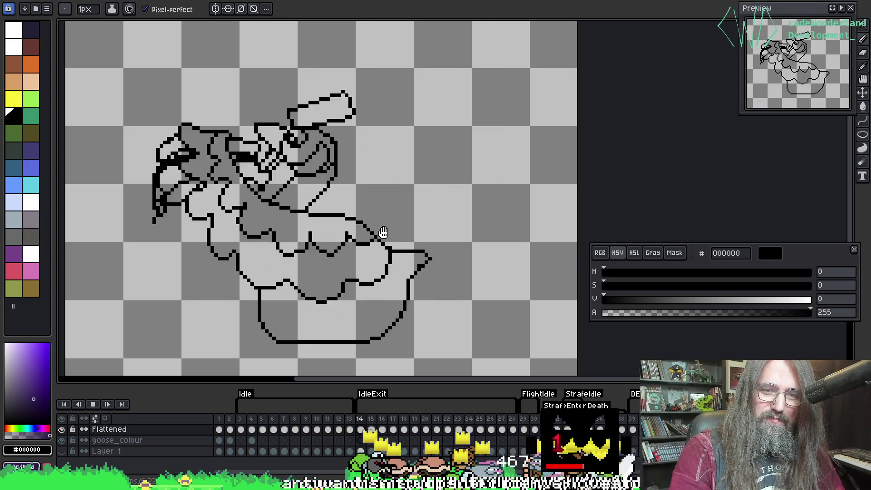
pyautogui.press('Return')
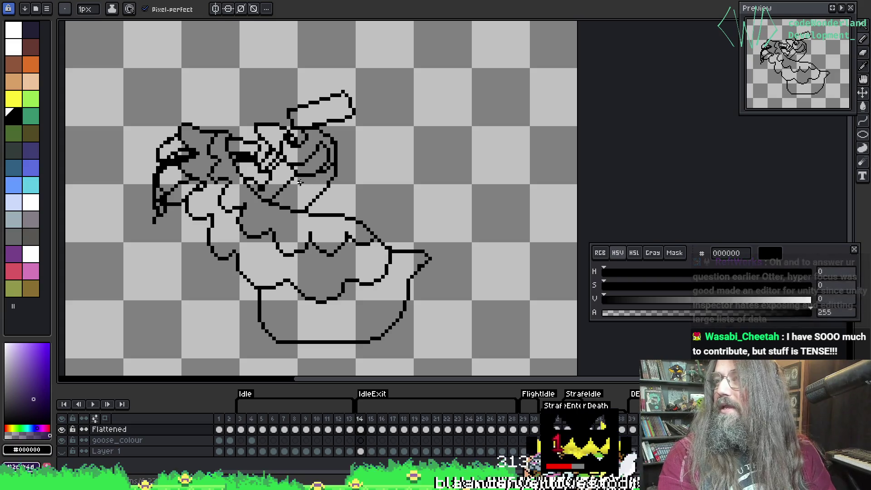
# Advance to the next goose frame and turn on onion skinning with F3.
pyautogui.press('i')
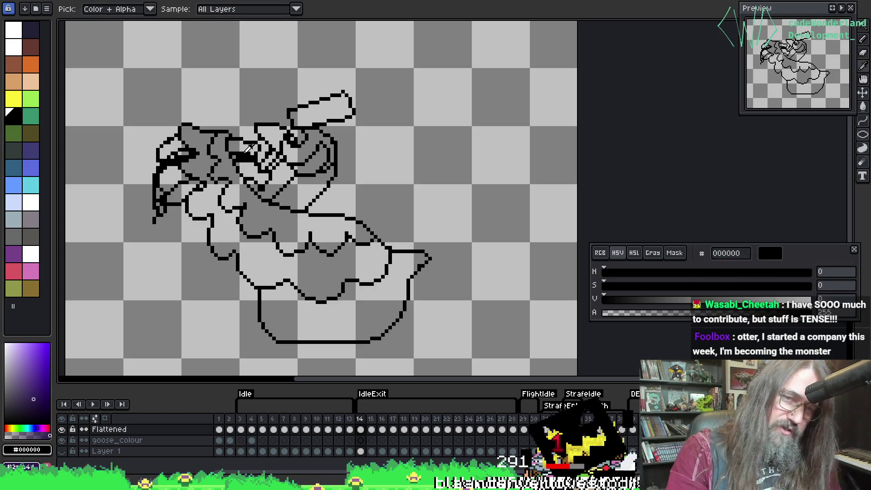
pyautogui.press('b')
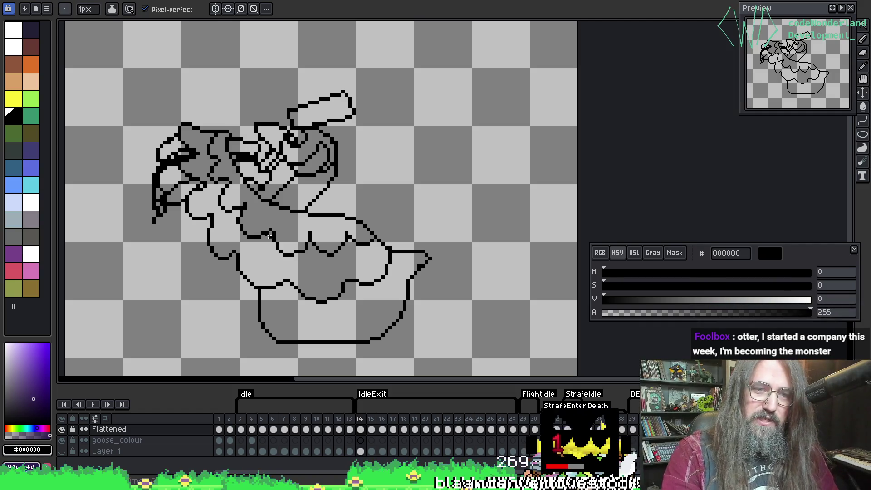
pyautogui.scroll(-1, 247, 146)
pyautogui.hscroll(-1, 254, 155)
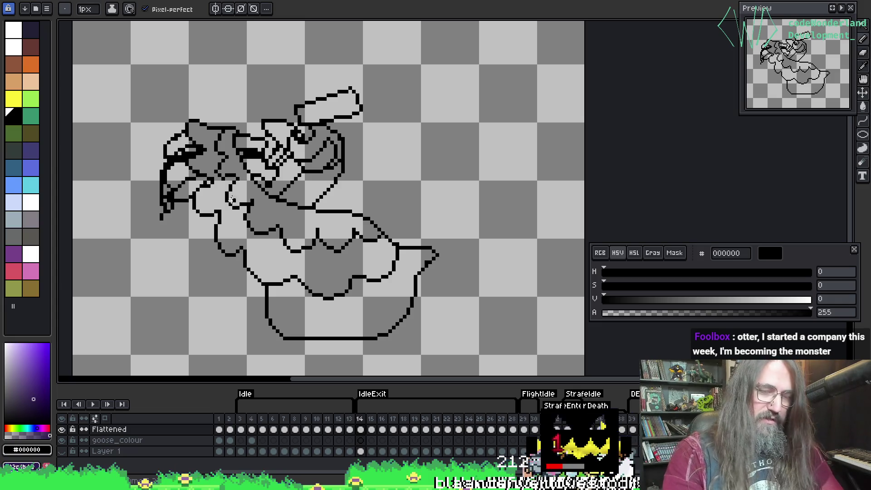
pyautogui.press('.')
pyautogui.press('.')
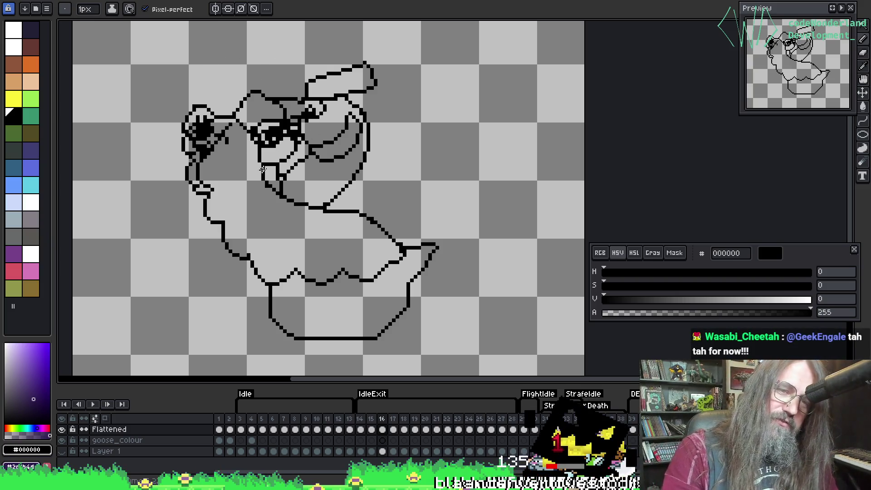
pyautogui.press('F3')
pyautogui.scroll(1, 222, 148)
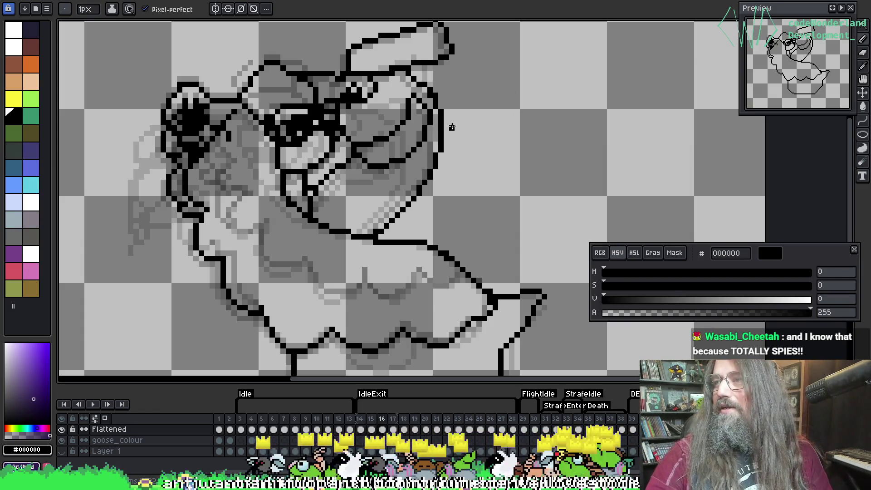
# Pan the goose artwork up-left and ready the black single-pixel Pencil.
pyautogui.press('i')
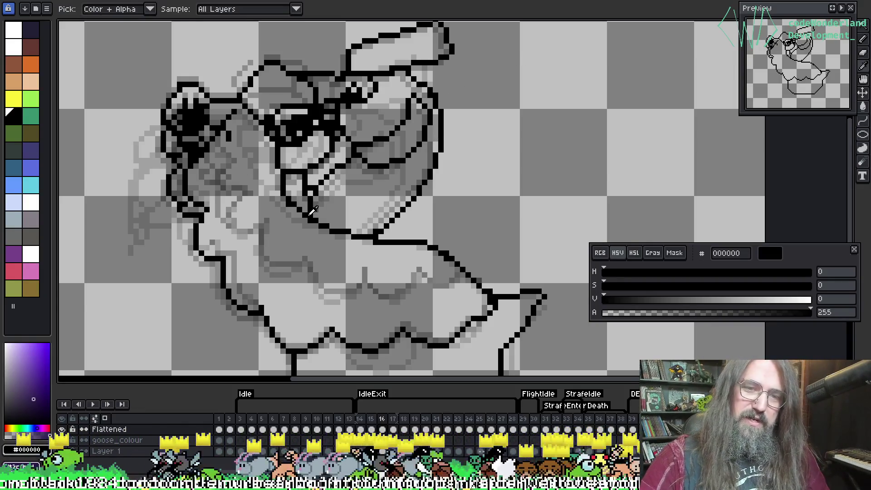
pyautogui.press('b')
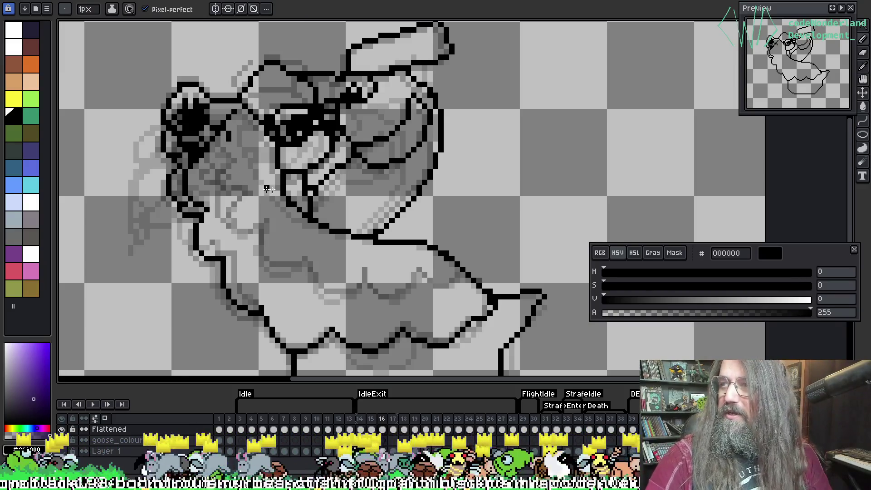
pyautogui.moveTo(266, 189); pyautogui.dragTo(282, 174)
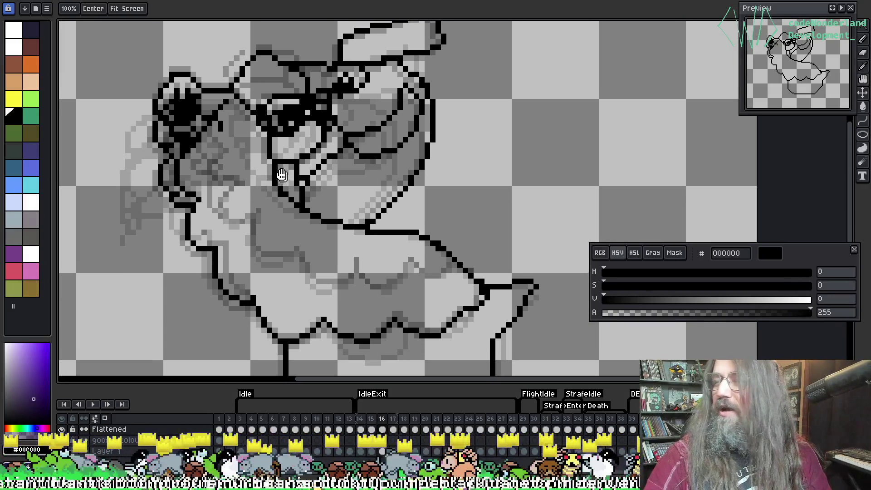
pyautogui.press('b')
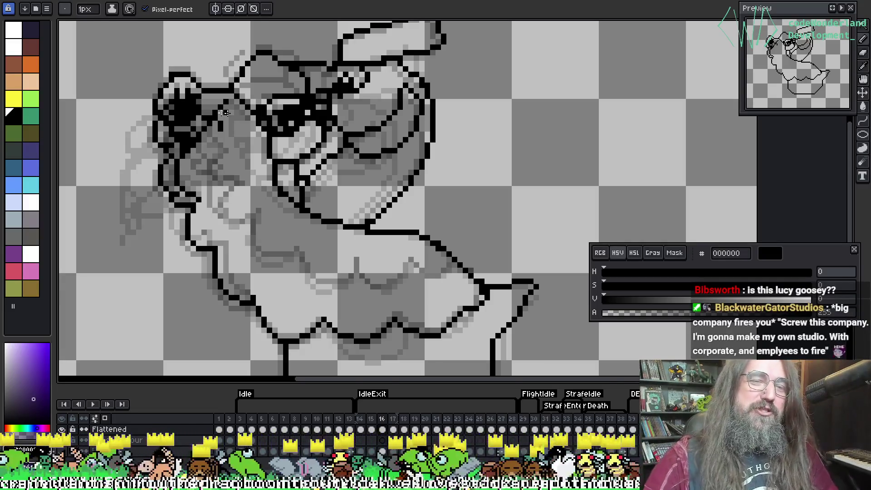
pyautogui.press('b')
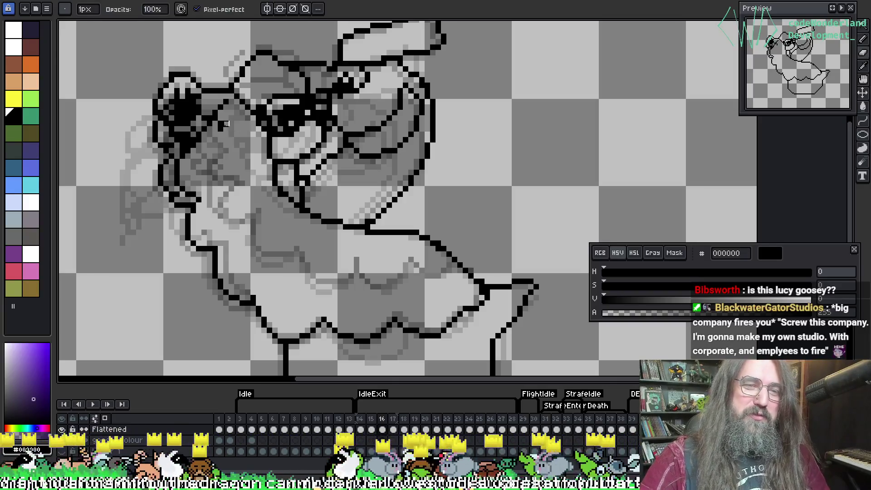
pyautogui.press('e')
pyautogui.press('b')
pyautogui.press('i')
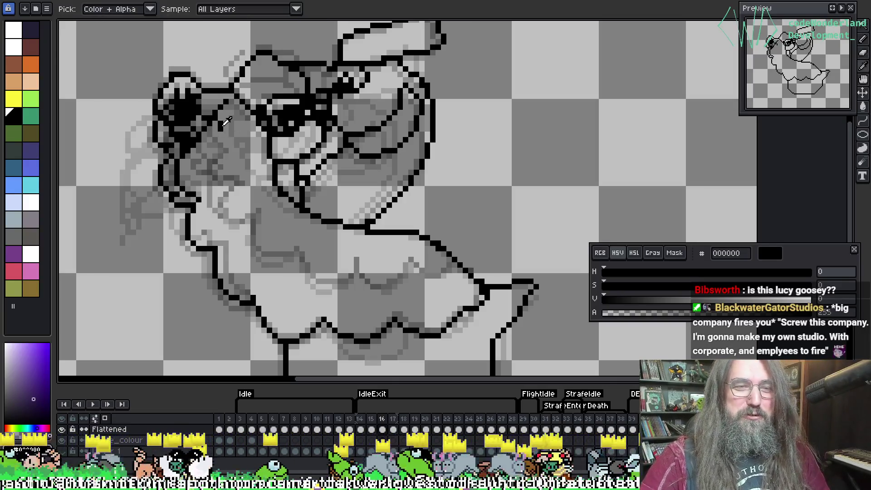
pyautogui.press('b')
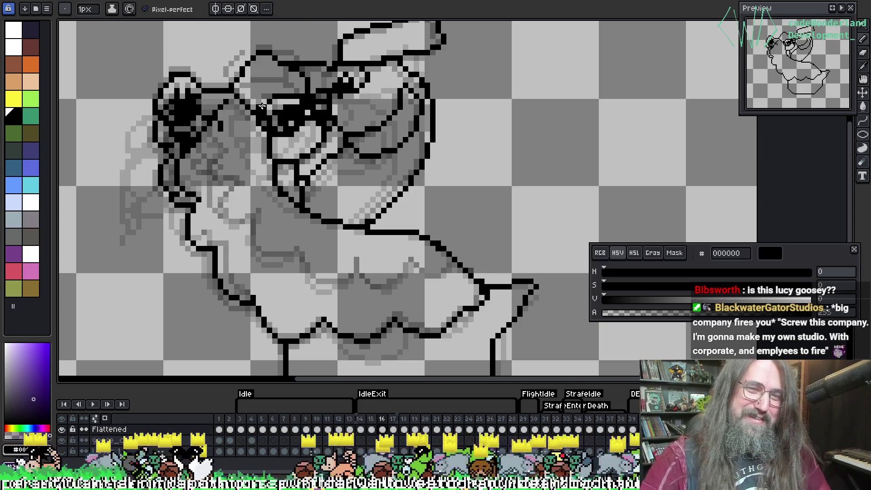
# Flip between frames 14, 15 and 16 to compare the outlines, ending on frame 16.
pyautogui.press('Right')
pyautogui.press('Left')
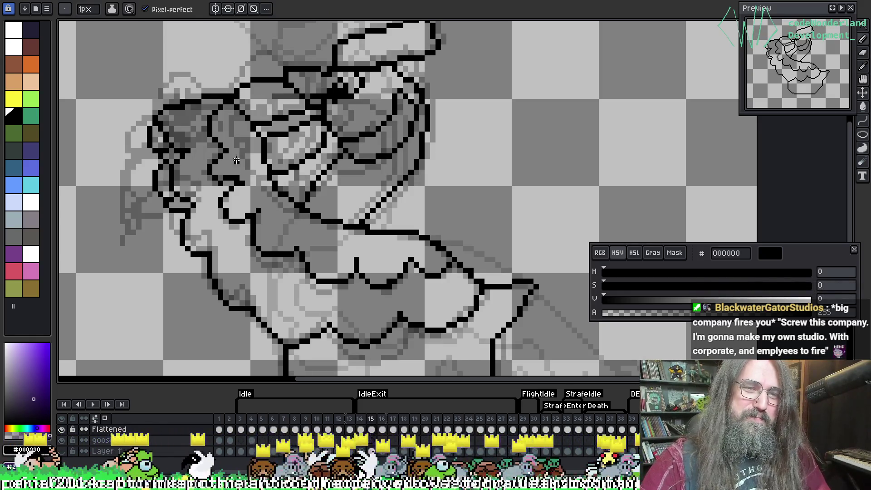
pyautogui.press(',')
pyautogui.press('.')
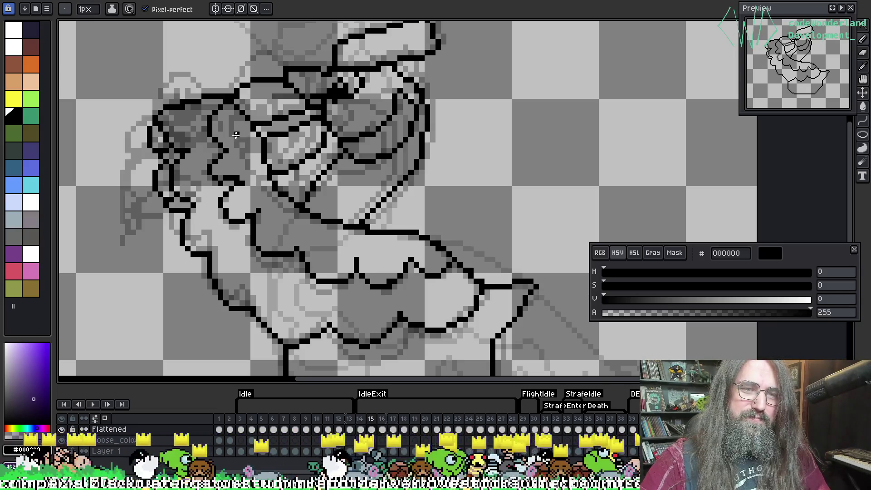
pyautogui.press(',')
pyautogui.press('.')
pyautogui.press(',')
pyautogui.press('.')
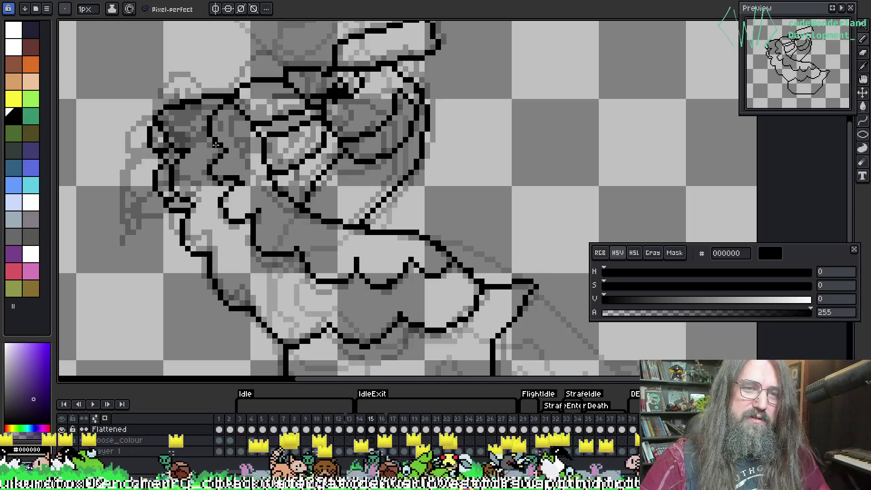
pyautogui.press('.')
pyautogui.press(',')
pyautogui.press('.')
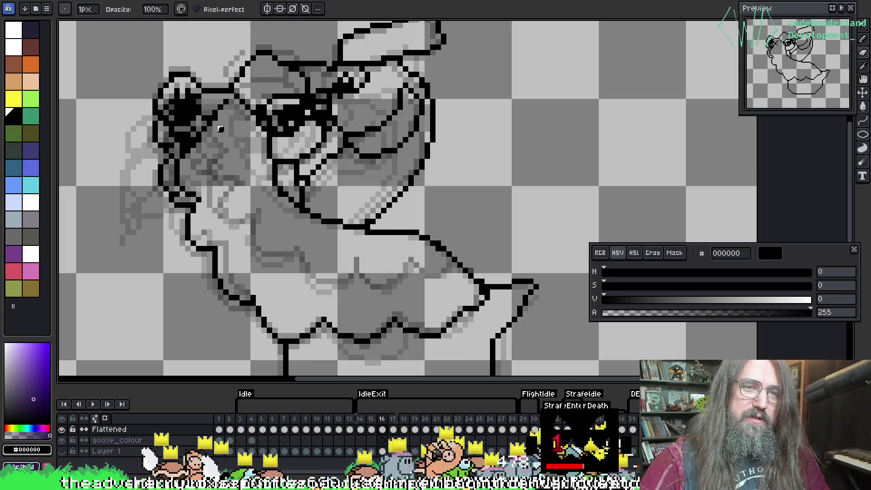
# On frame 16, draw a curved black line beside the head and a short diagonal on the belly.
pyautogui.moveTo(214, 119)
pyautogui.mouseDown()
pyautogui.moveTo(226, 148)
pyautogui.moveTo(214, 167)
pyautogui.mouseUp()
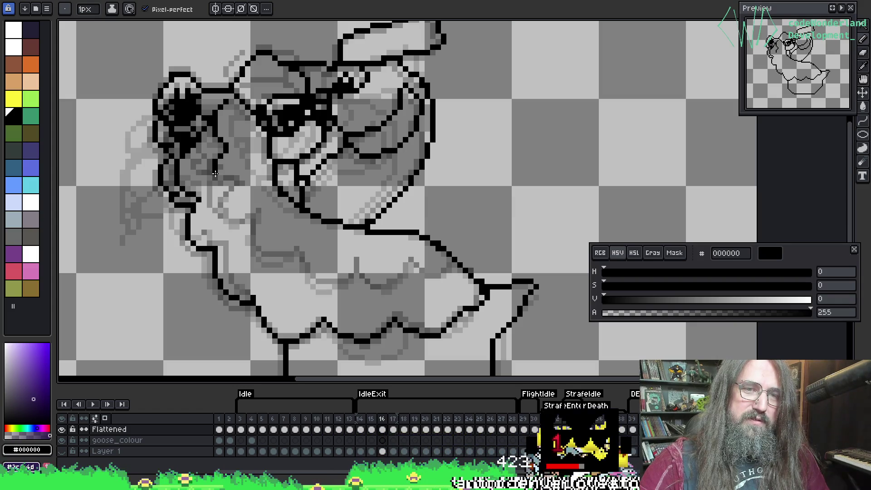
pyautogui.press(',')
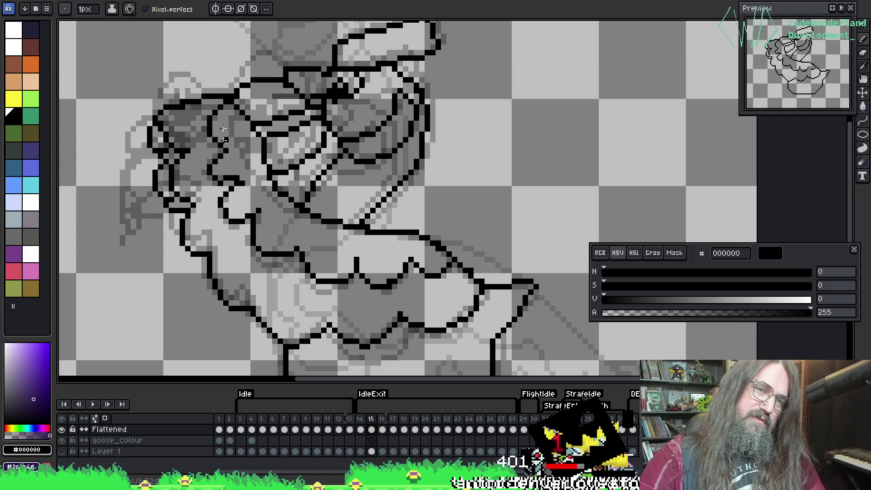
pyautogui.press('.')
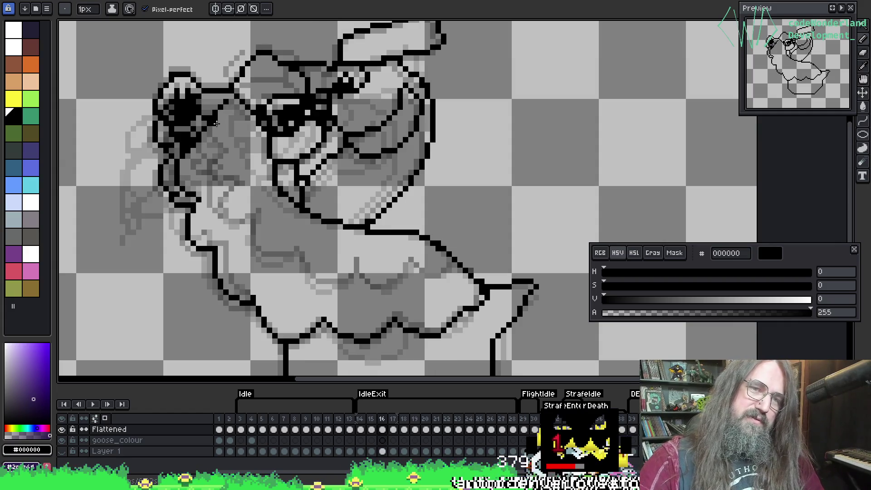
pyautogui.moveTo(216, 124)
pyautogui.mouseDown()
pyautogui.moveTo(227, 155)
pyautogui.moveTo(216, 160)
pyautogui.moveTo(215, 178)
pyautogui.moveTo(240, 182)
pyautogui.moveTo(232, 194)
pyautogui.moveTo(237, 214)
pyautogui.moveTo(257, 216)
pyautogui.moveTo(272, 248)
pyautogui.moveTo(295, 255)
pyautogui.moveTo(297, 246)
pyautogui.moveTo(316, 274)
pyautogui.moveTo(346, 258)
pyautogui.mouseUp()
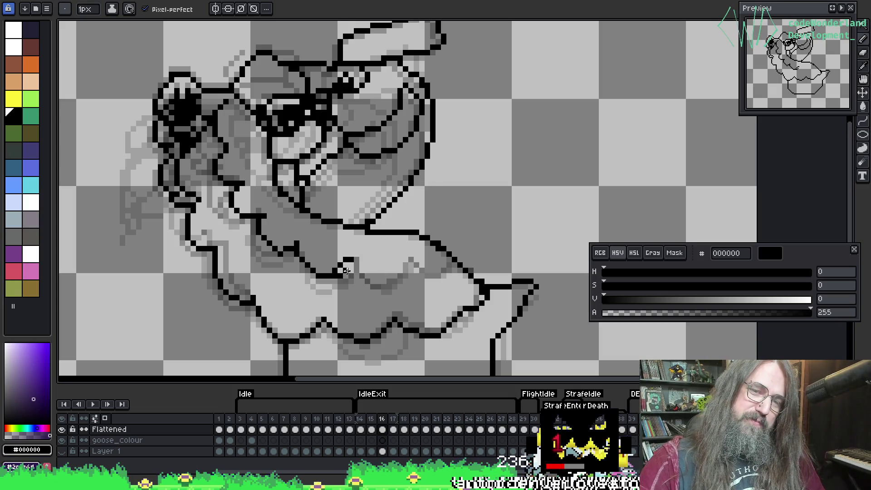
pyautogui.moveTo(346, 270)
pyautogui.mouseDown()
pyautogui.moveTo(355, 257)
pyautogui.moveTo(372, 275)
pyautogui.moveTo(398, 274)
pyautogui.moveTo(415, 258)
pyautogui.moveTo(424, 272)
pyautogui.moveTo(441, 272)
pyautogui.moveTo(448, 253)
pyautogui.mouseUp()
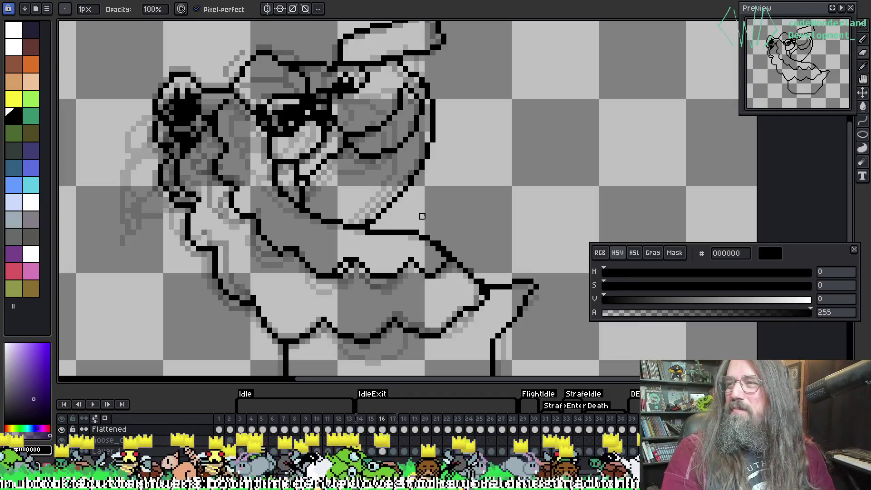
# Turn a square corner on the lower wing outline into a diagonal and save the file.
pyautogui.moveTo(390, 227)
pyautogui.mouseDown()
pyautogui.moveTo(403, 191)
pyautogui.moveTo(362, 272)
pyautogui.moveTo(396, 205)
pyautogui.moveTo(371, 199)
pyautogui.mouseUp()
pyautogui.scroll(2, 324, 248)
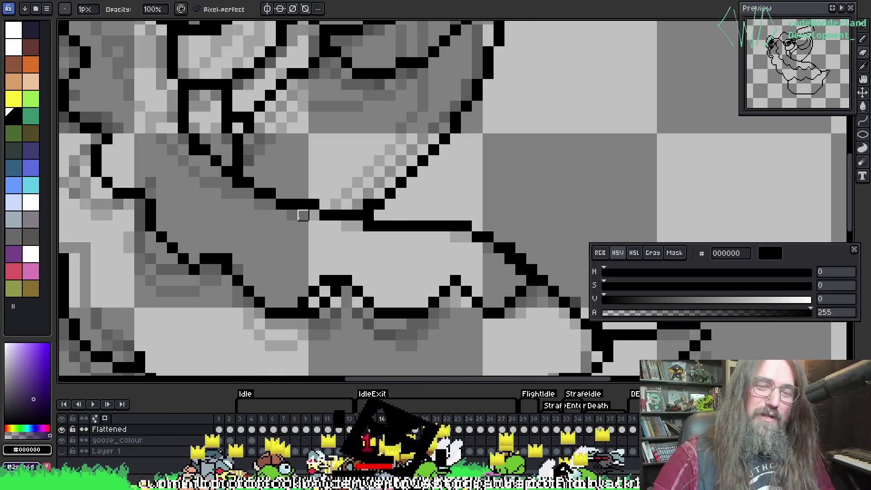
pyautogui.moveTo(314, 291); pyautogui.dragTo(325, 280)
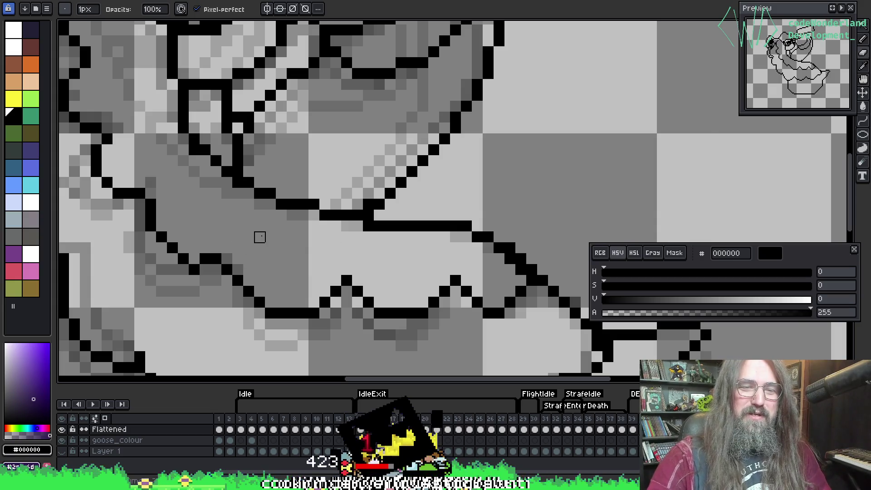
pyautogui.hotkey('ctrl', 's')
# Shift and extend individual black outline pixels to smooth the lower wing line.
pyautogui.scroll(1, 97, 301)
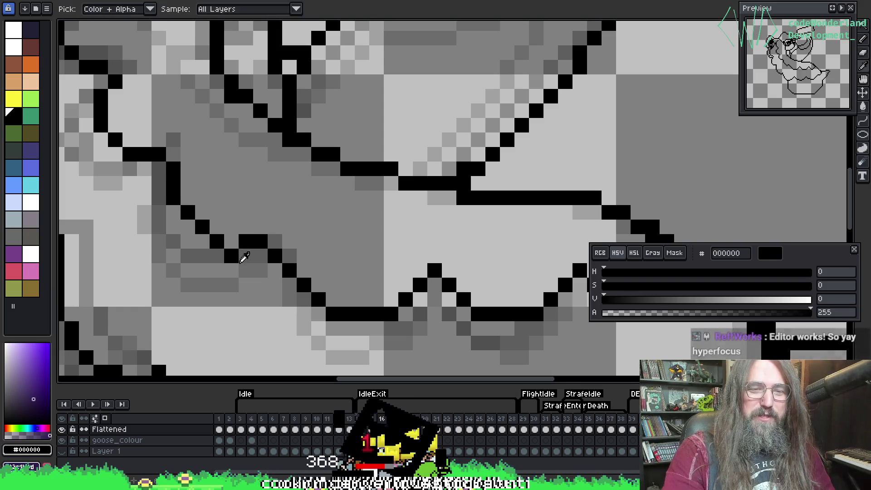
pyautogui.click(242, 253)
pyautogui.click(245, 242)
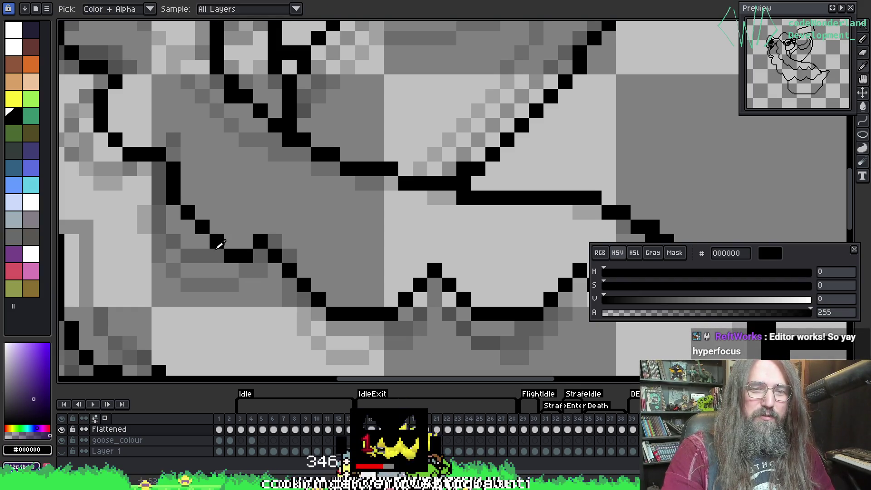
pyautogui.click(217, 242)
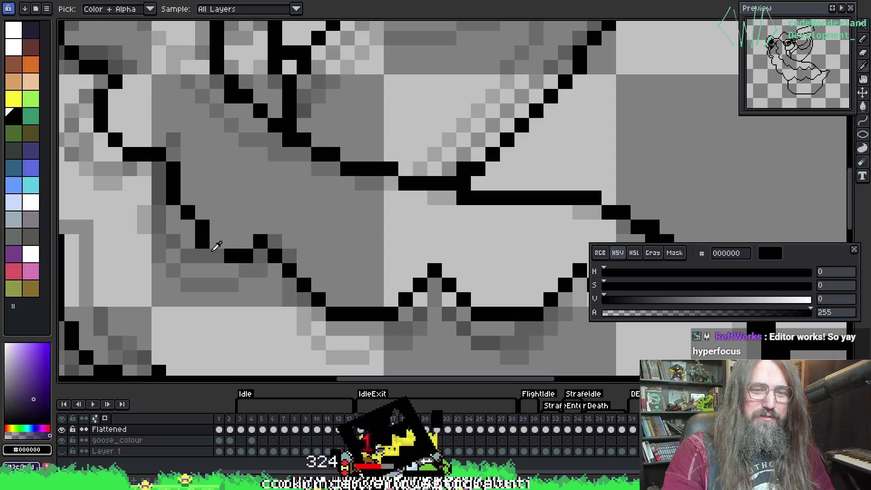
pyautogui.click(204, 241)
pyautogui.press('b')
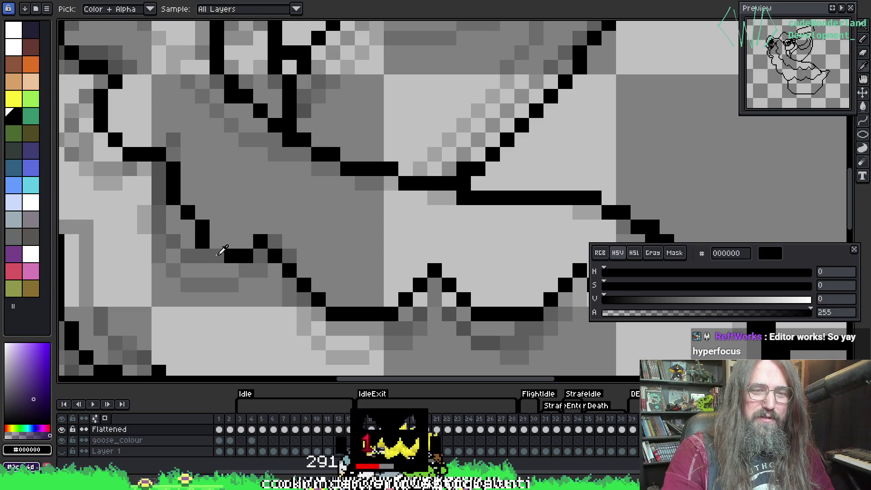
pyautogui.click(217, 256)
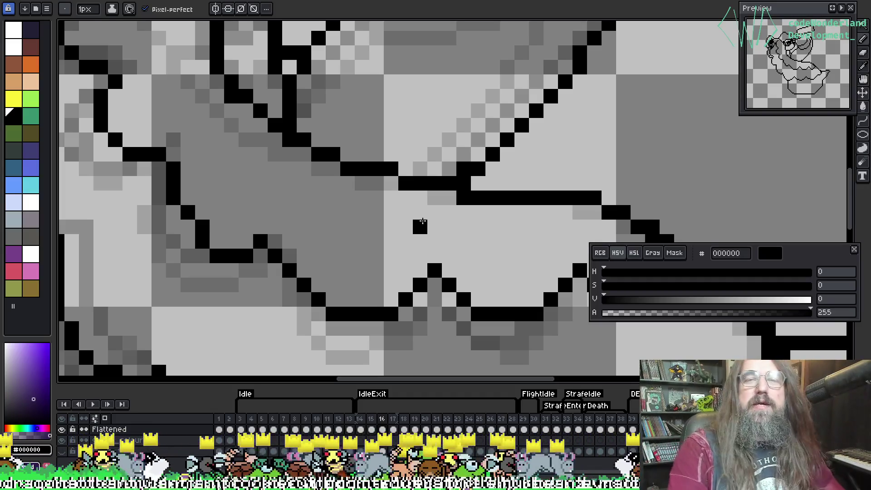
# Undo the stray black pixel and redraw the black outline up the wing edge.
pyautogui.hotkey('ctrl', 'z')
pyautogui.scroll(-1, 422, 221)
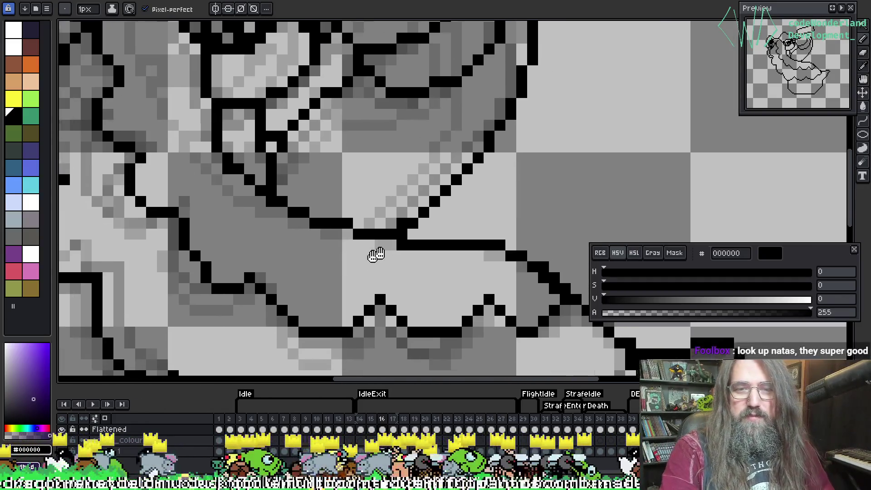
pyautogui.scroll(-2, 374, 255)
pyautogui.scroll(1, 295, 199)
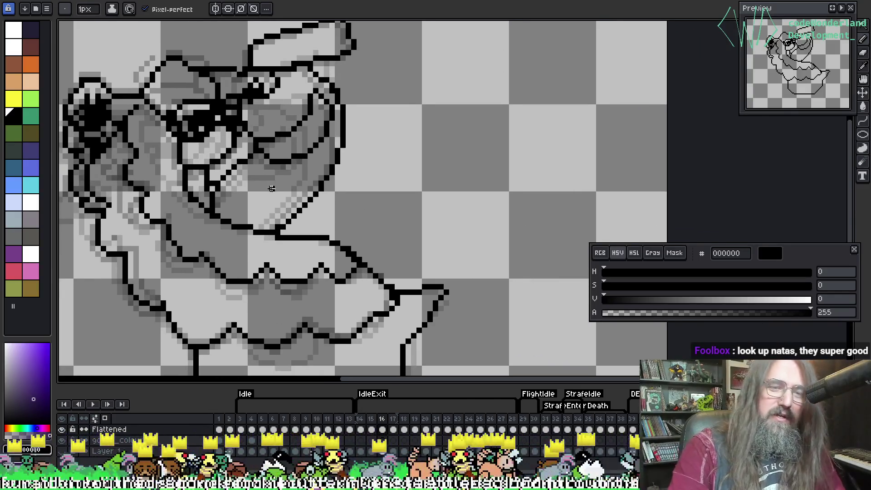
pyautogui.scroll(-1, 390, 149)
pyautogui.scroll(3, 301, 214)
pyautogui.press('i')
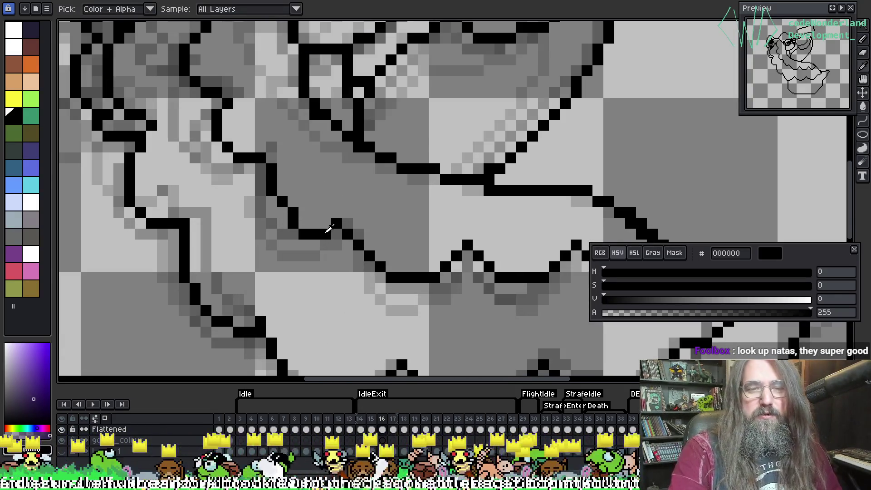
pyautogui.press('b')
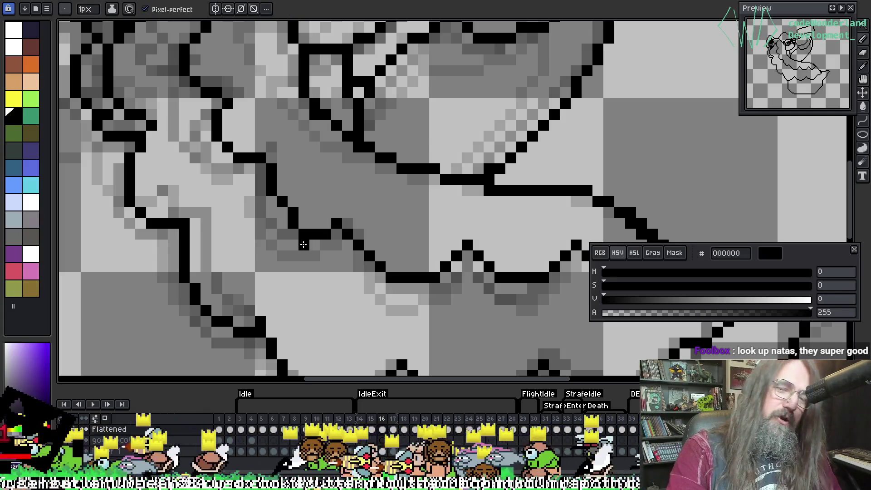
pyautogui.press('i')
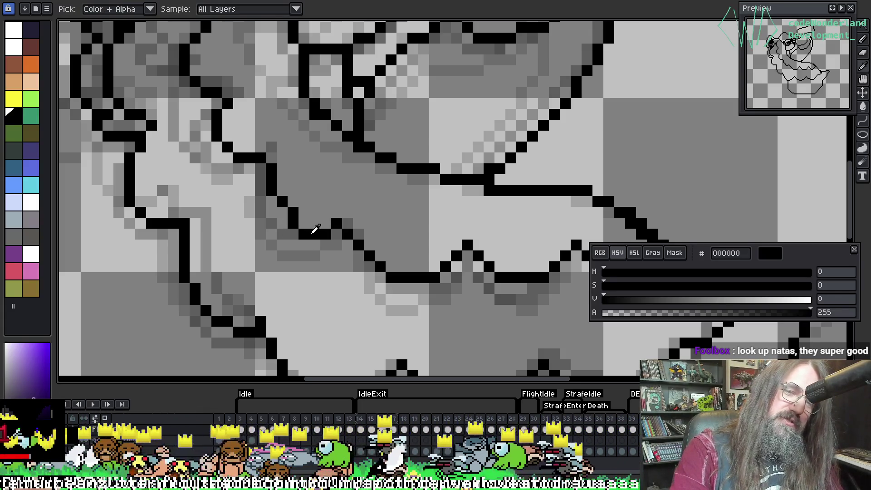
pyautogui.press('b')
pyautogui.moveTo(303, 244)
pyautogui.mouseDown()
pyautogui.moveTo(292, 213)
pyautogui.moveTo(282, 209)
pyautogui.mouseUp()
# Erase stray outline pixels and add a black pixel to close the wing outline.
pyautogui.press('i')
pyautogui.click(305, 193)
pyautogui.press('b')
pyautogui.click(293, 212)
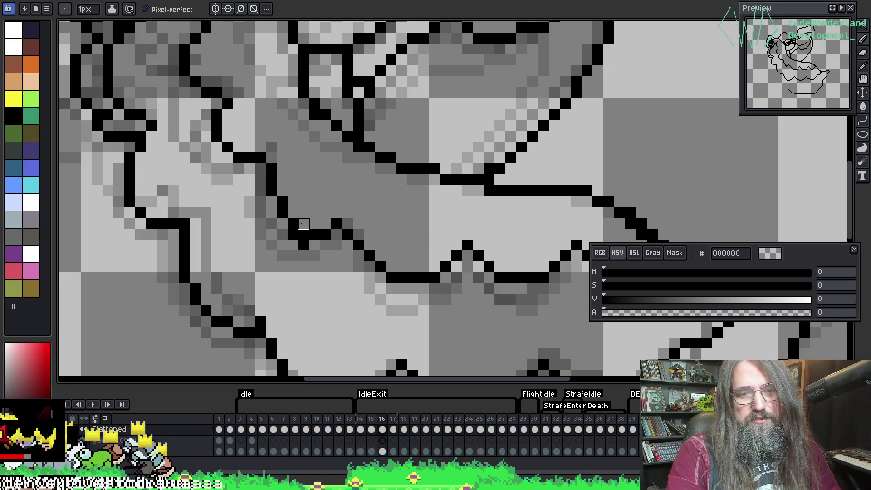
pyautogui.click(303, 234)
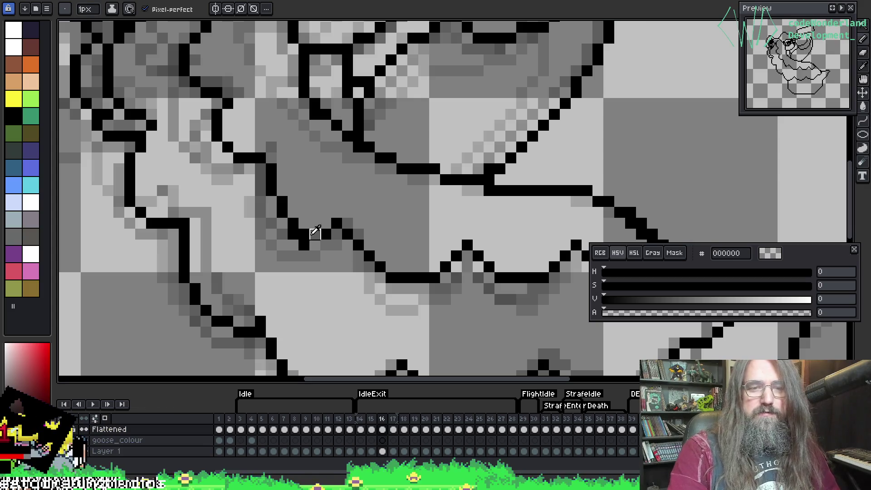
pyautogui.press('i')
pyautogui.click(310, 235)
pyautogui.press('b')
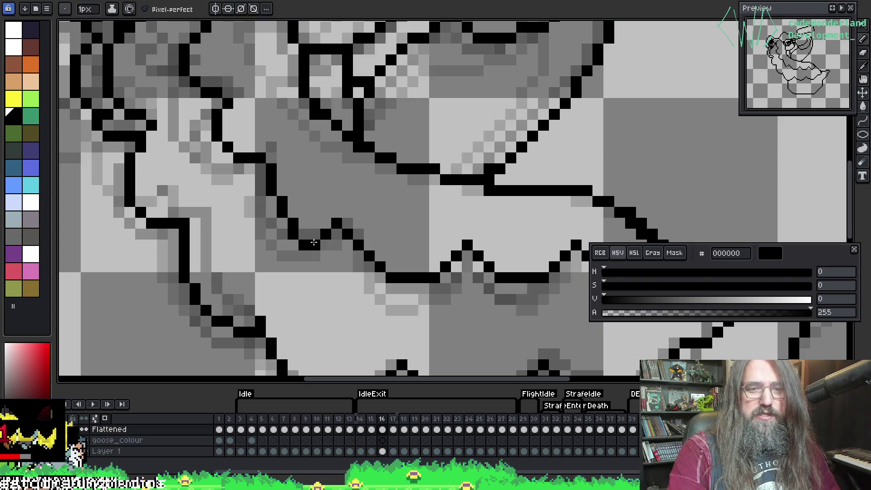
pyautogui.click(314, 244)
# Sample fully transparent black from the goose frame as the drawing colour, then view the whole frame.
pyautogui.press('i')
pyautogui.press('b')
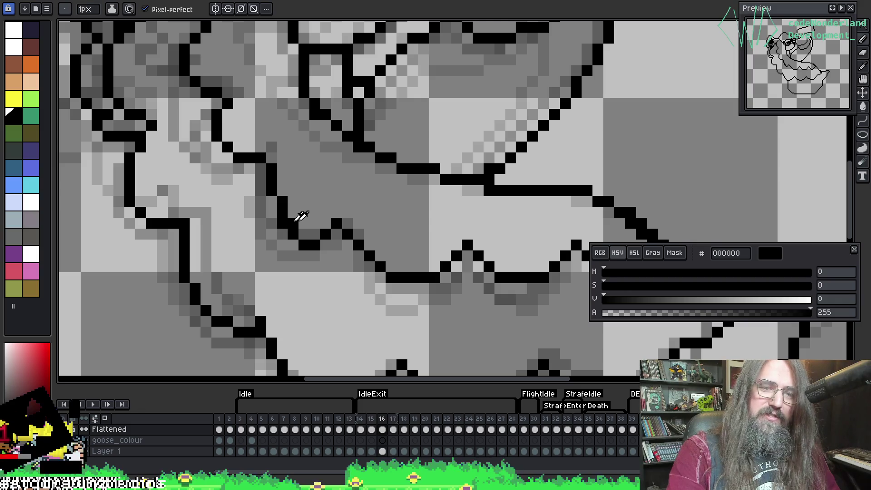
pyautogui.press('i')
pyautogui.click(301, 215)
pyautogui.press('b')
pyautogui.press('i')
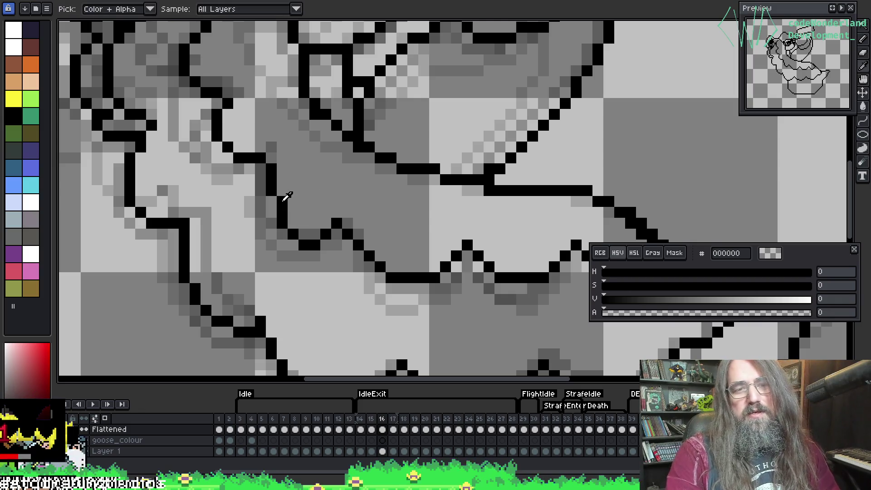
pyautogui.click(285, 195)
pyautogui.press('b')
pyautogui.press('i')
pyautogui.click(288, 196)
pyautogui.press('b')
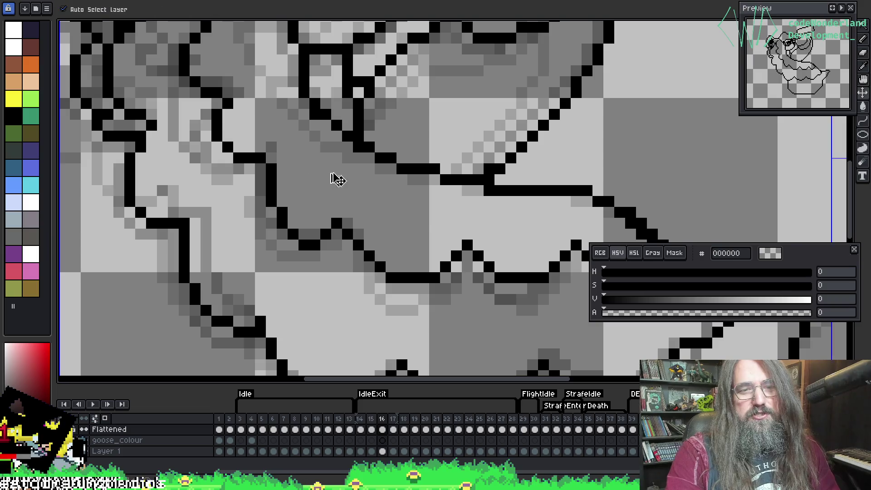
pyautogui.scroll(-3, 361, 181)
pyautogui.moveTo(240, 207); pyautogui.dragTo(333, 237)
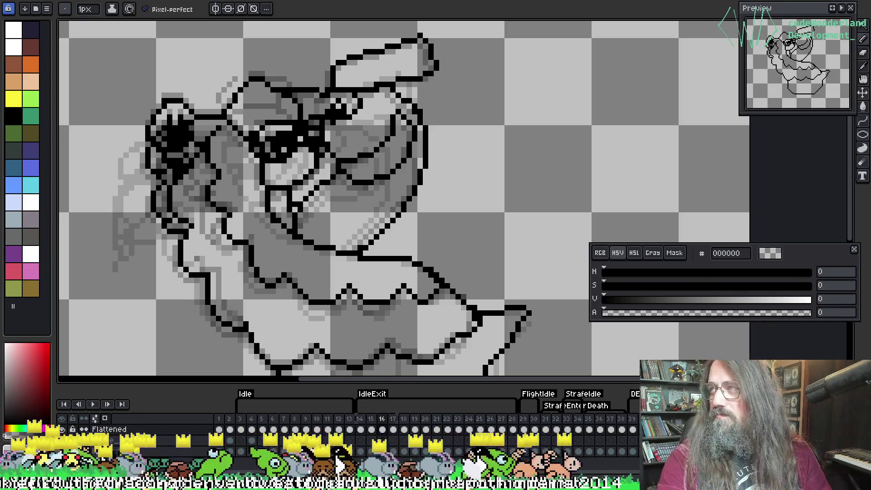
# Switch to the Chrome window showing Google Images results for 'natas -ai'.
pyautogui.hotkey('alt', 'Tab')
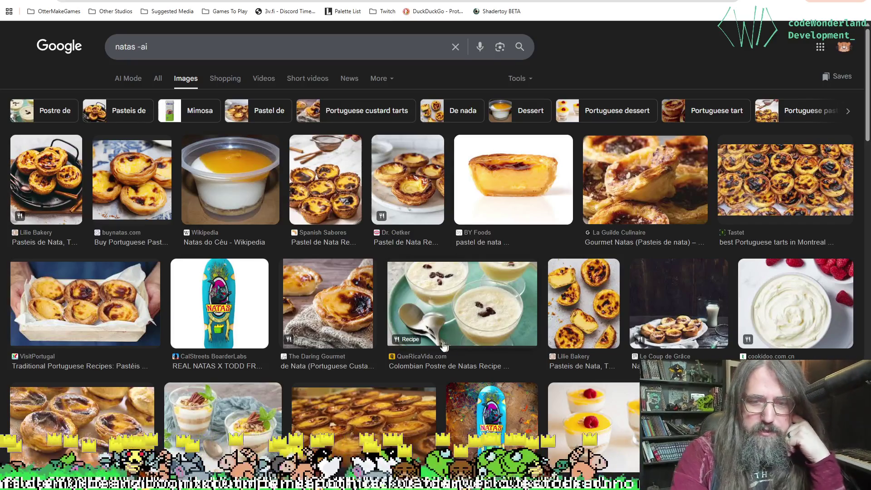
# Go from the image results to the All web results for 'natas -ai'.
pyautogui.scroll(-5, 443, 346)
pyautogui.scroll(5, 466, 281)
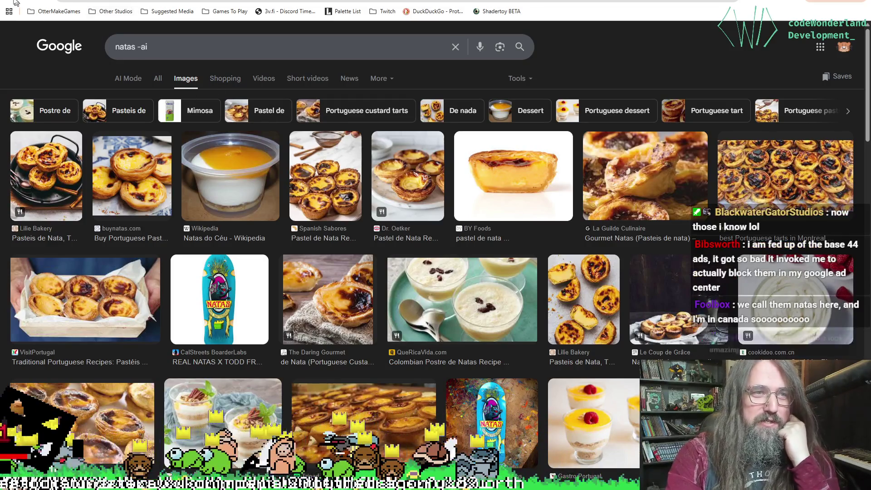
pyautogui.hotkey('alt', 'Left')
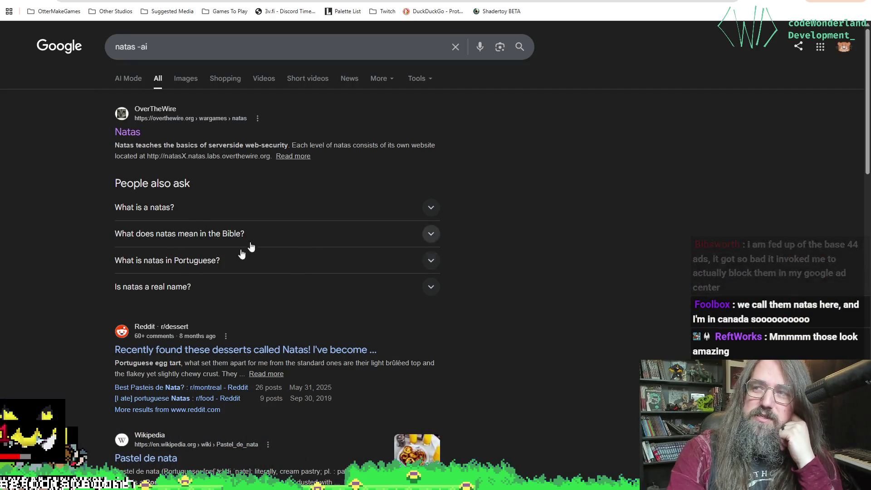
# View the OverTheWire Natas wargame page, then go back to the search results.
pyautogui.click(128, 134)
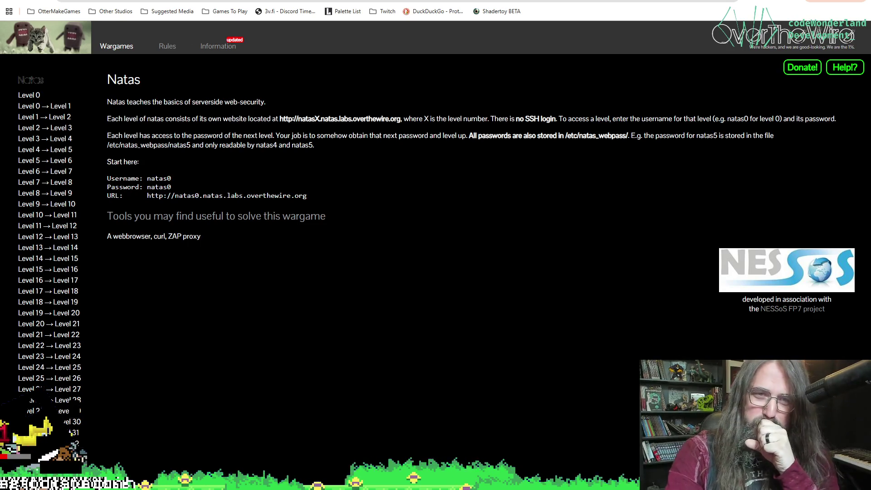
pyautogui.hotkey('alt', 'Left')
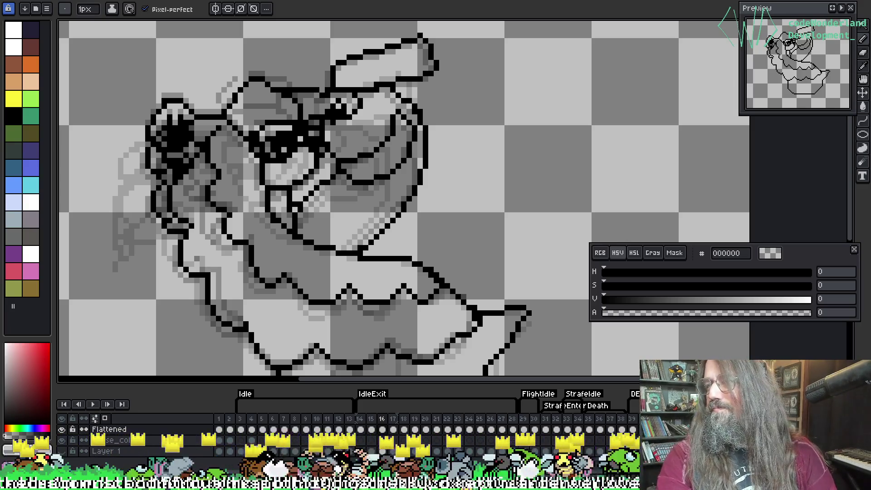
# Switch to the Factory 95 post on X and briefly play its video full screen, leaving it paused.
pyautogui.hotkey('alt', 'Tab')
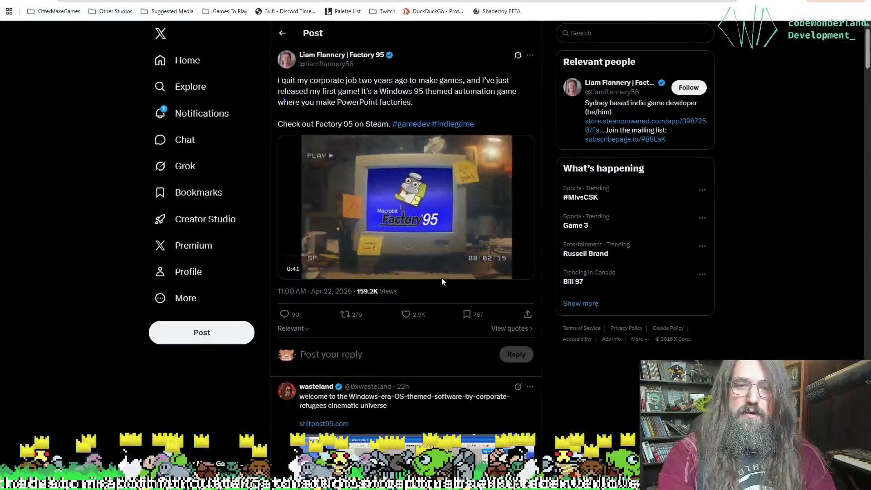
pyautogui.doubleClick(465, 227)
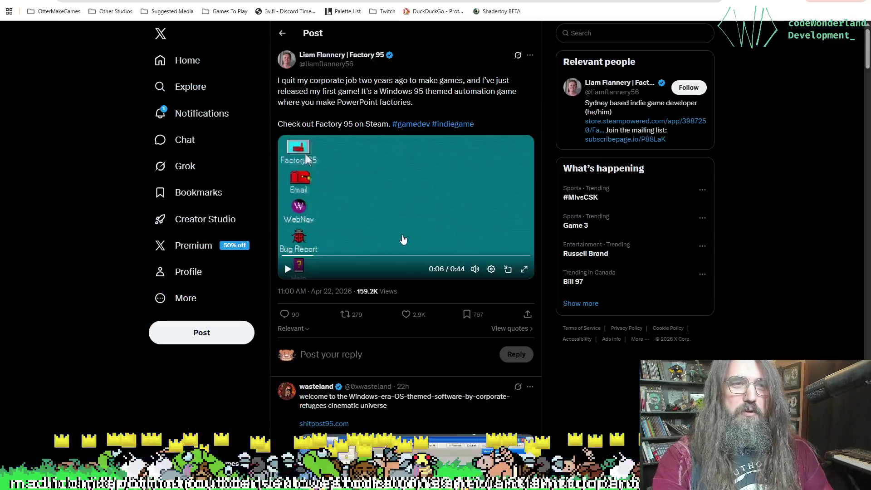
pyautogui.doubleClick(419, 234)
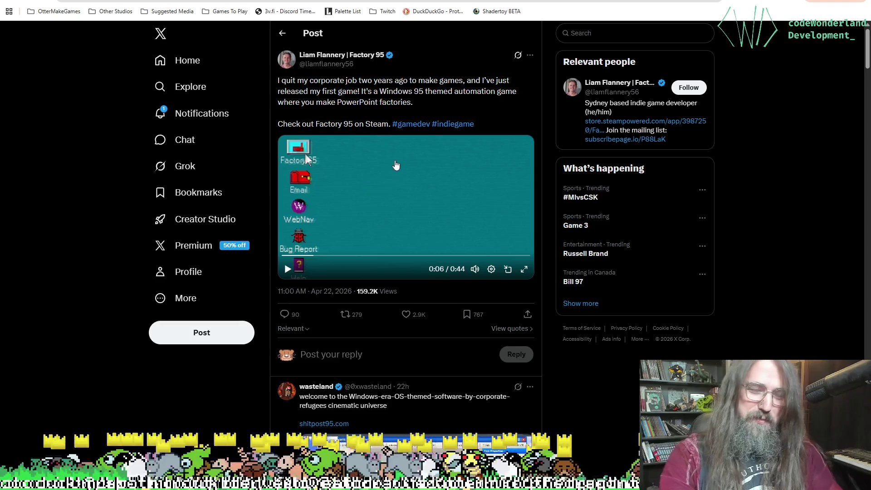
# Select the Factory 95 post's full announcement paragraph to read it.
pyautogui.moveTo(294, 80)
pyautogui.mouseDown()
pyautogui.moveTo(498, 84)
pyautogui.moveTo(406, 81)
pyautogui.moveTo(316, 102)
pyautogui.moveTo(467, 82)
pyautogui.moveTo(386, 93)
pyautogui.moveTo(359, 112)
pyautogui.moveTo(360, 92)
pyautogui.moveTo(364, 103)
pyautogui.moveTo(386, 81)
pyautogui.mouseUp()
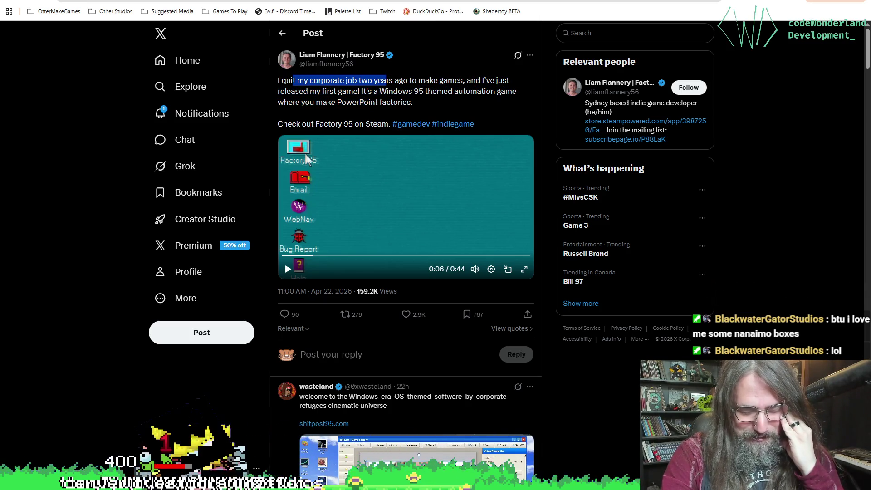
pyautogui.moveTo(386, 80)
pyautogui.mouseDown()
pyautogui.moveTo(396, 111)
pyautogui.moveTo(433, 119)
pyautogui.mouseUp()
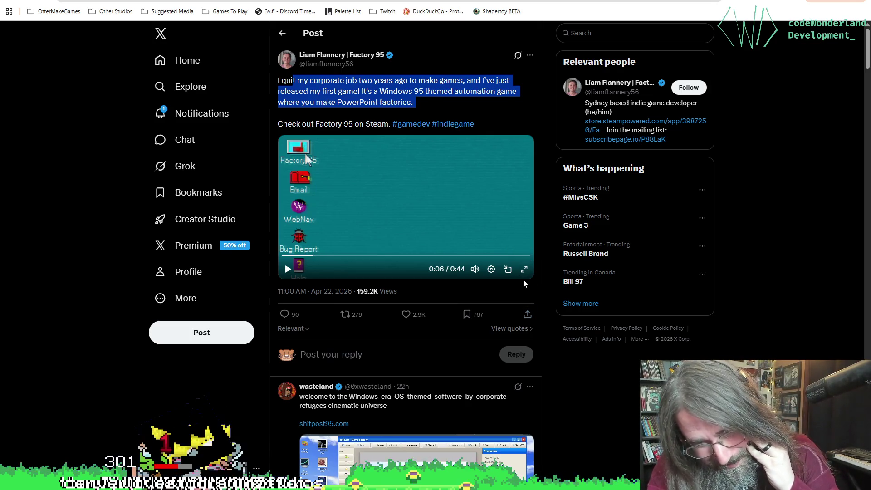
pyautogui.click(524, 269)
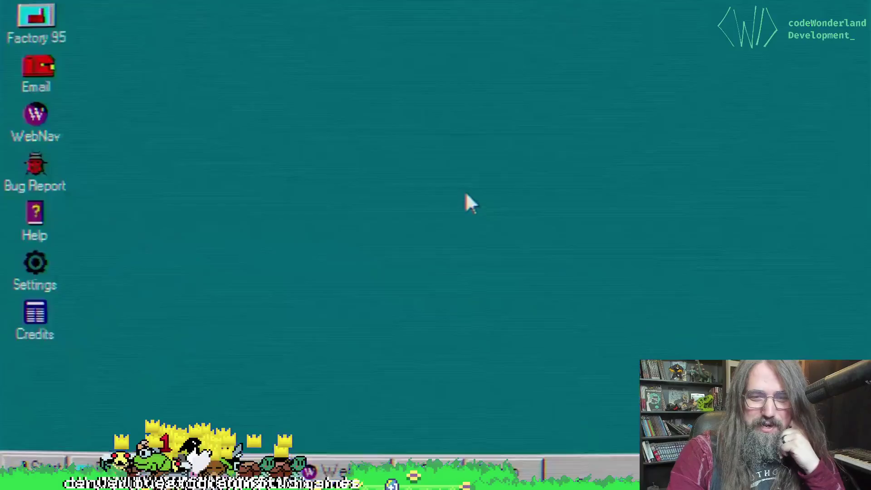
# Watch the 0:44 Factory 95 trailer full screen to its 'OUT NOW on Steam' end card, then exit full screen.
pyautogui.doubleClick(45, 30)
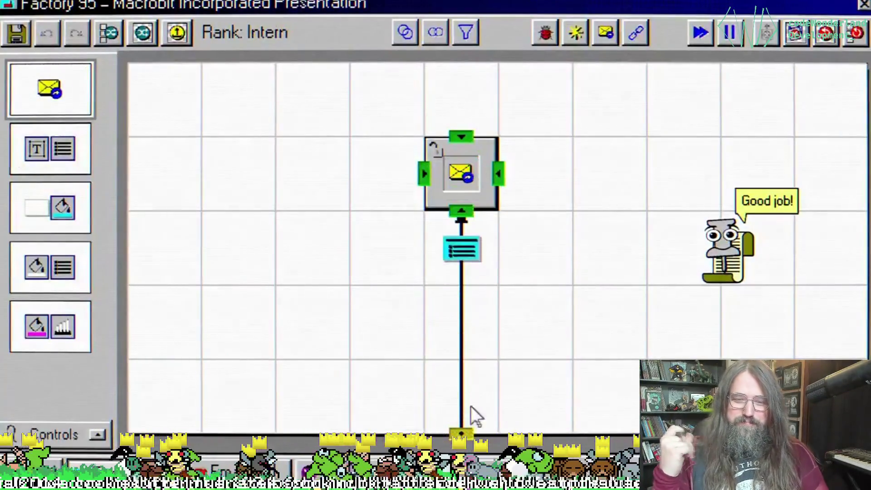
pyautogui.doubleClick(453, 171)
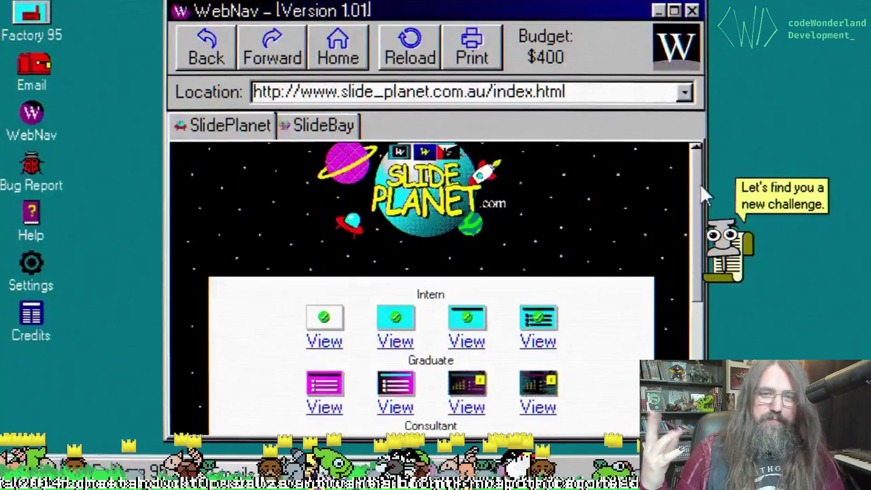
pyautogui.moveTo(699, 188); pyautogui.dragTo(706, 212)
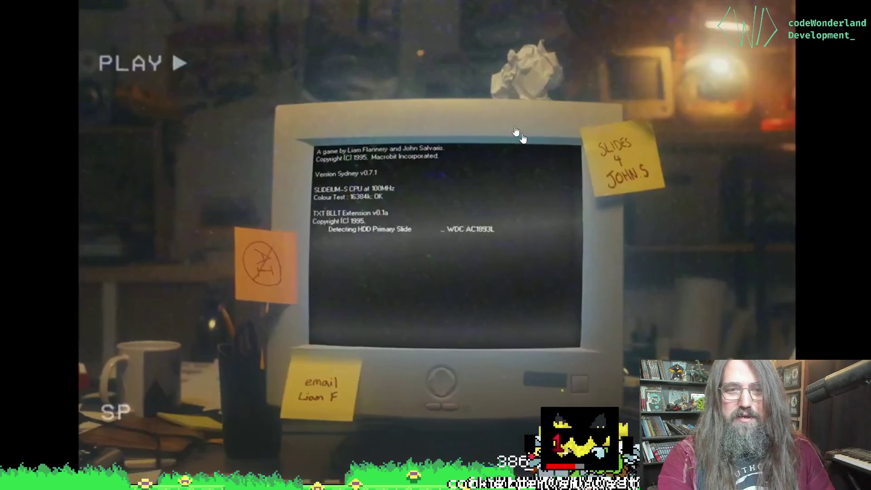
pyautogui.press('Escape')
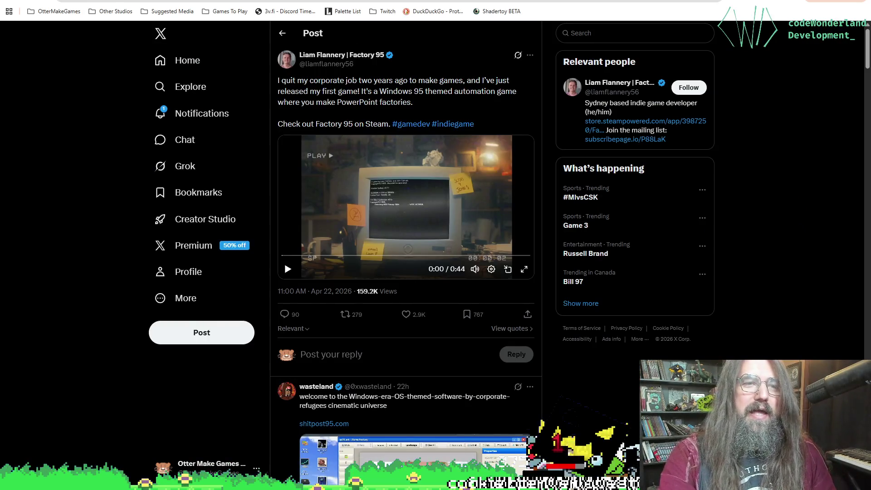
# Switch from X back to the goose drawing in Aseprite.
pyautogui.hotkey('alt', 'Tab')
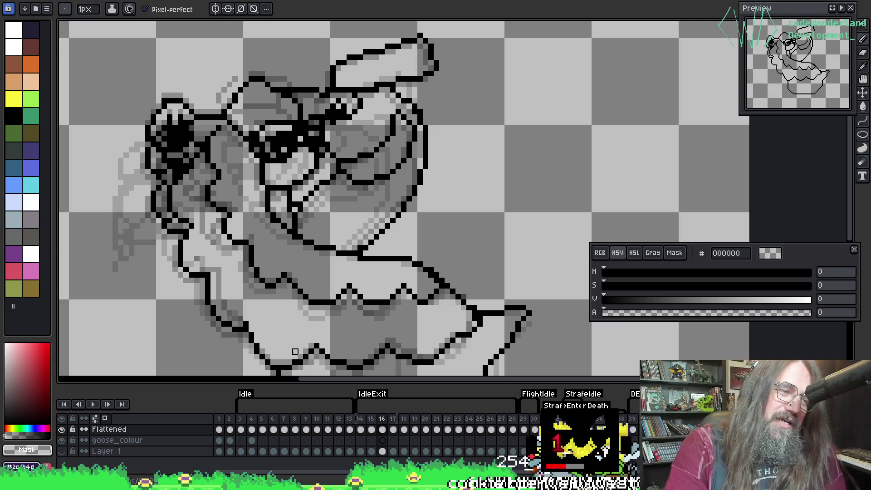
# Shift the goose frame right and sample opaque black from the outline for the pencil.
pyautogui.moveTo(355, 161)
pyautogui.mouseDown()
pyautogui.moveTo(398, 178)
pyautogui.moveTo(433, 220)
pyautogui.mouseUp()
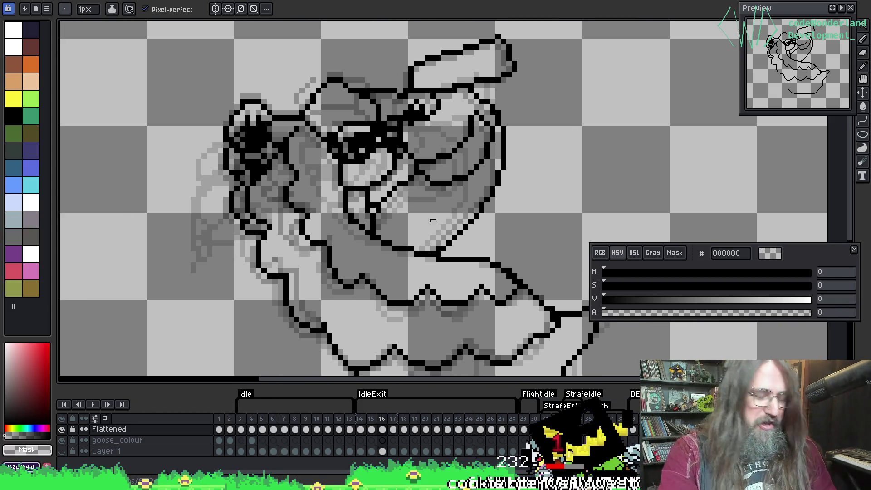
pyautogui.press('i')
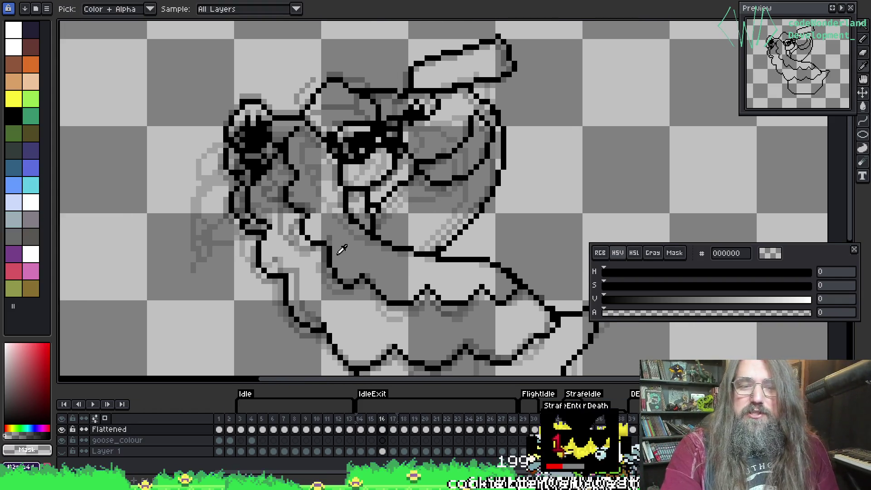
pyautogui.click(333, 247)
pyautogui.press('b')
# Flip between frames 16 and 17 to compare the goose outlines, ending on frame 17.
pyautogui.press('Right')
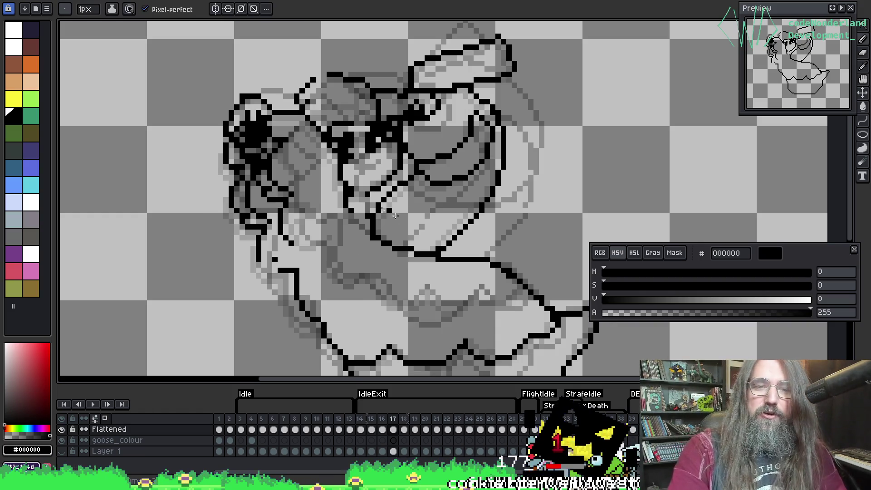
pyautogui.press('Left')
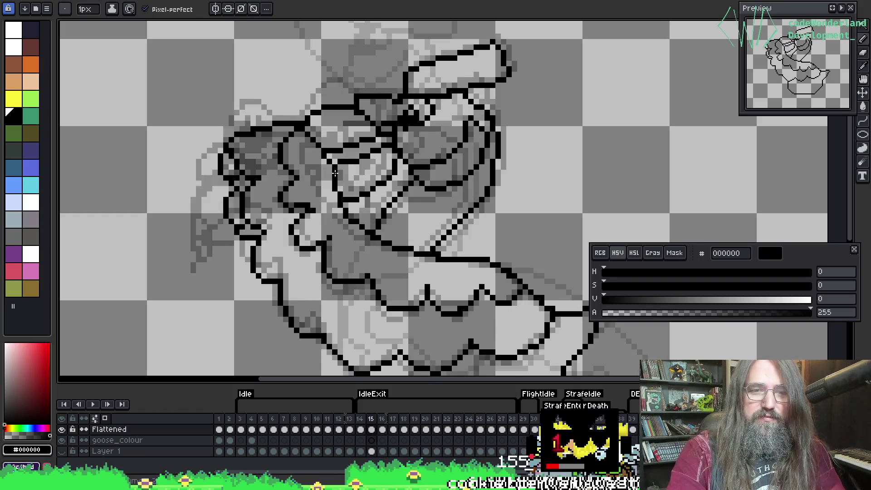
pyautogui.press('Right')
pyautogui.press('Left')
pyautogui.press('Right')
pyautogui.press('Left')
pyautogui.press('Right')
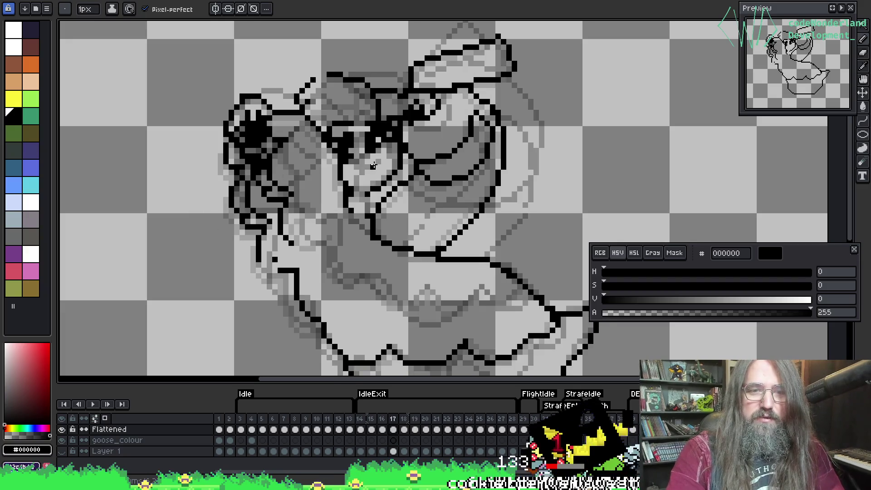
pyautogui.press('Left')
pyautogui.press('Left')
pyautogui.press('Right')
pyautogui.press('Right')
pyautogui.press('Left')
pyautogui.press('Left')
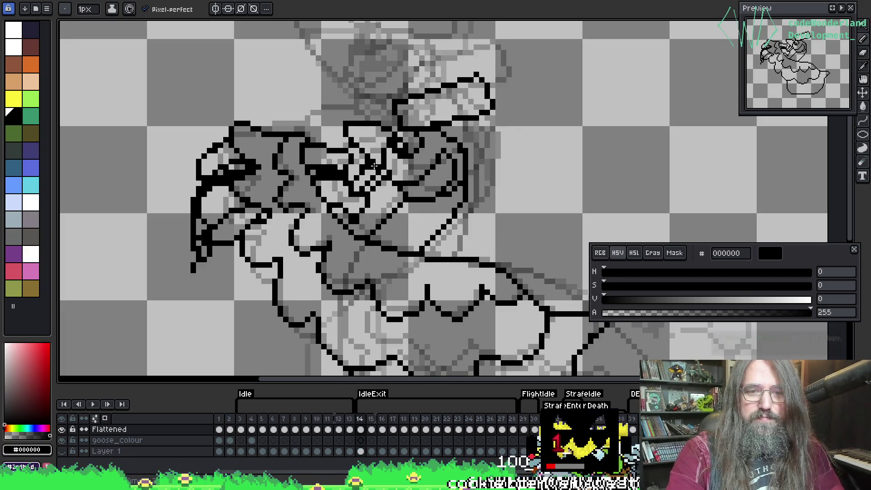
pyautogui.press('Right')
pyautogui.press('Right')
pyautogui.scroll(2, 373, 166)
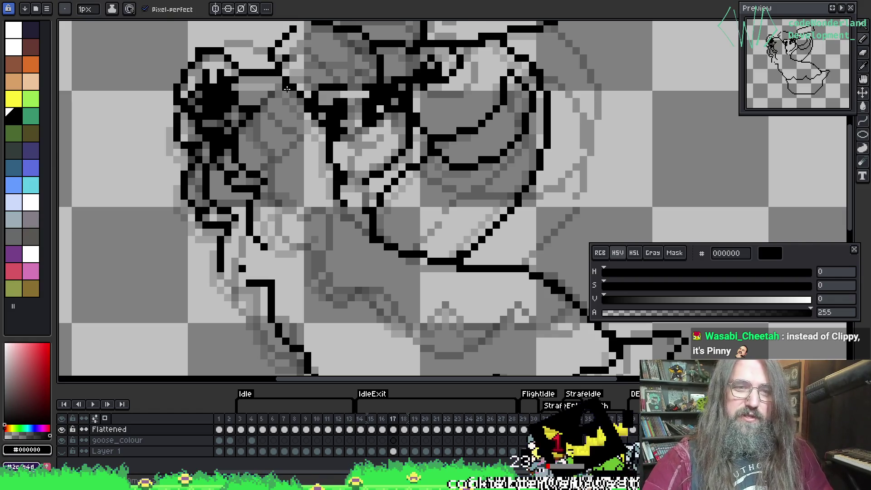
pyautogui.press('Left')
pyautogui.press('Right')
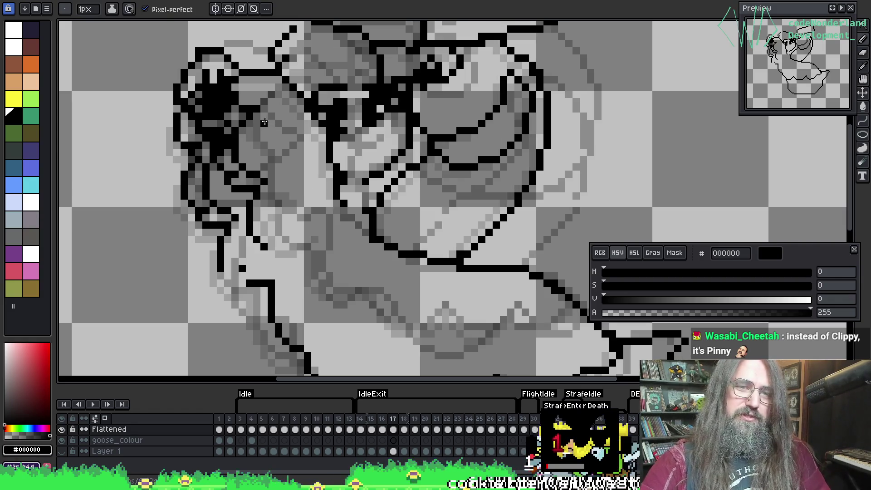
# On frame 17, erase stray outline pixels near the goose's cheek and bring its lower body into view.
pyautogui.press('e')
pyautogui.moveTo(235, 145)
pyautogui.mouseDown()
pyautogui.moveTo(261, 182)
pyautogui.moveTo(247, 186)
pyautogui.moveTo(221, 167)
pyautogui.moveTo(242, 203)
pyautogui.mouseUp()
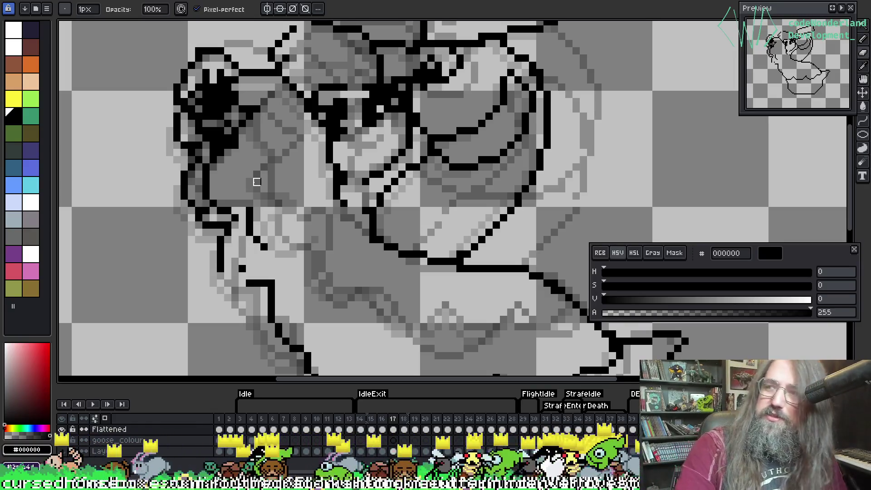
pyautogui.moveTo(197, 233); pyautogui.dragTo(146, 159)
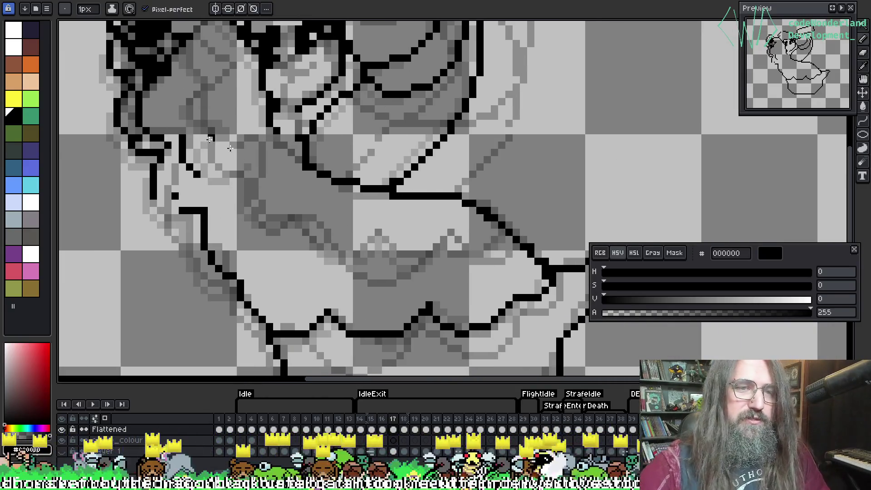
pyautogui.press('e')
pyautogui.press('b')
pyautogui.press('e')
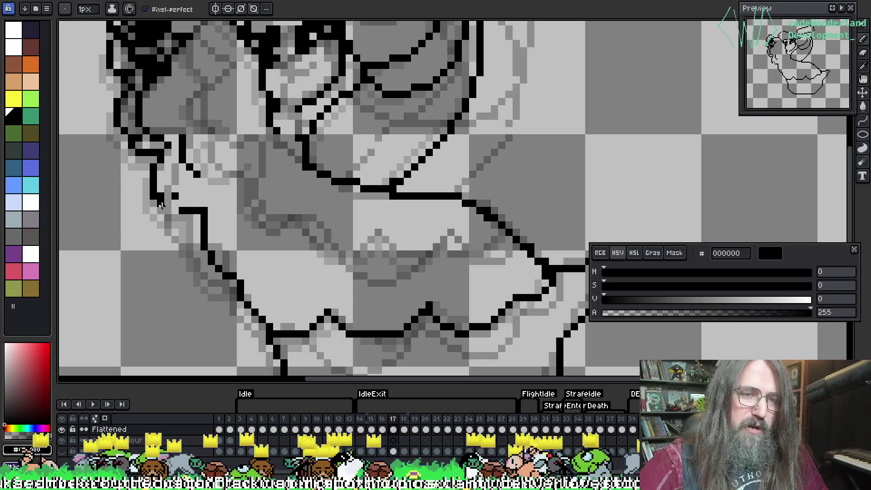
pyautogui.press('b')
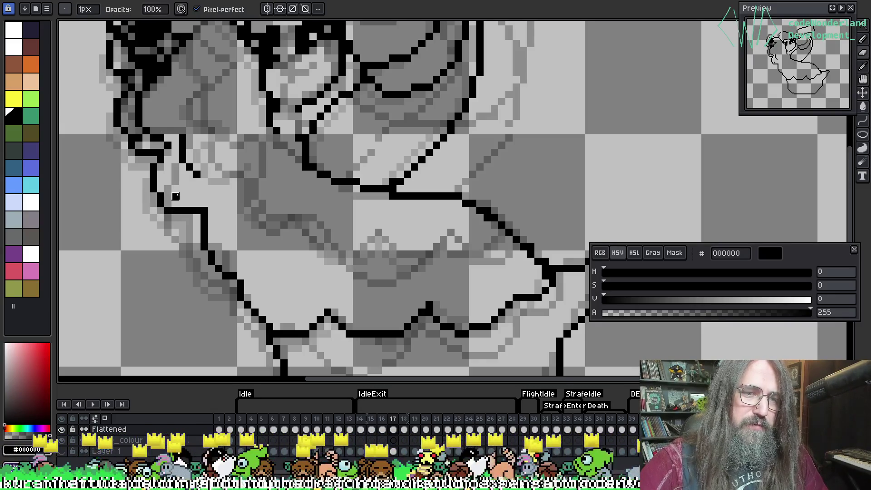
pyautogui.scroll(3, 223, 132)
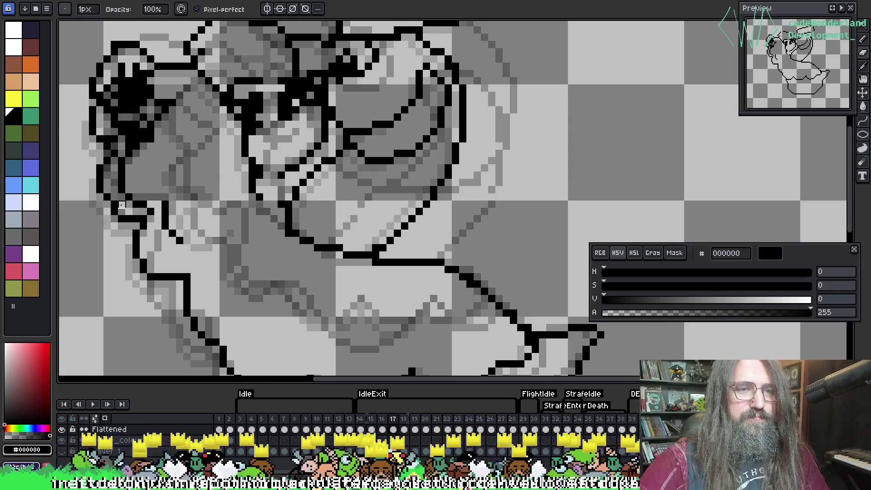
pyautogui.hscroll(-2, 206, 86)
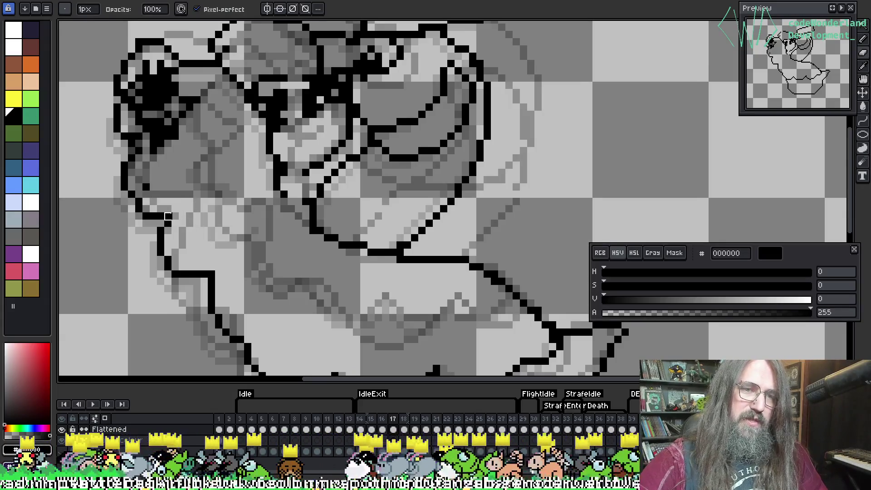
# Resample black to extend frame 17's left neck outline, then step back to frame 16.
pyautogui.press('i')
pyautogui.press('b')
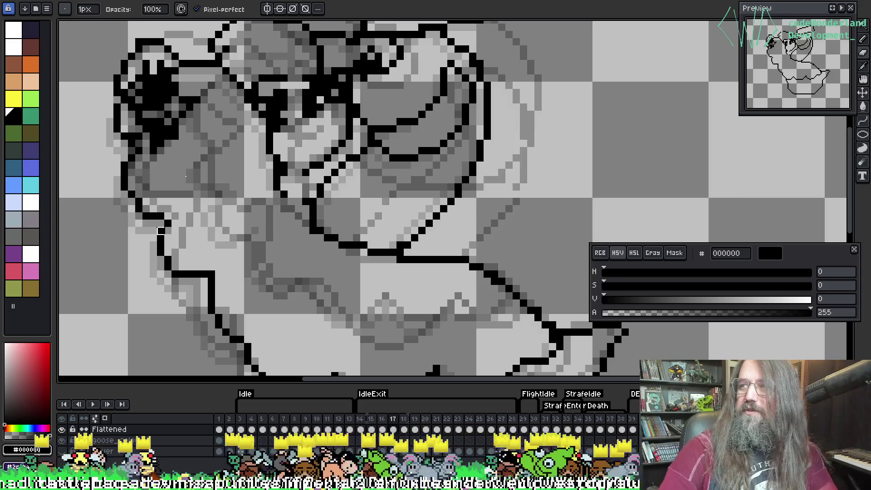
pyautogui.press(',')
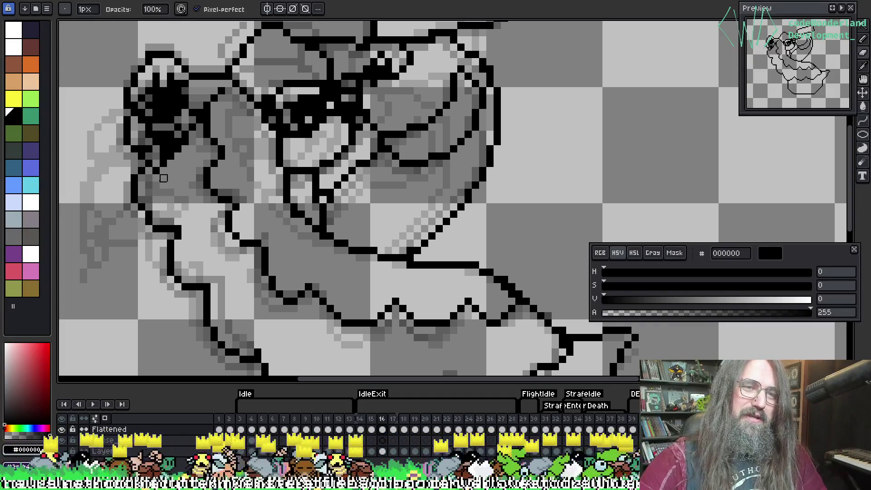
# Trace black pixels down the left edge of the goose's neck below its face.
pyautogui.press('i')
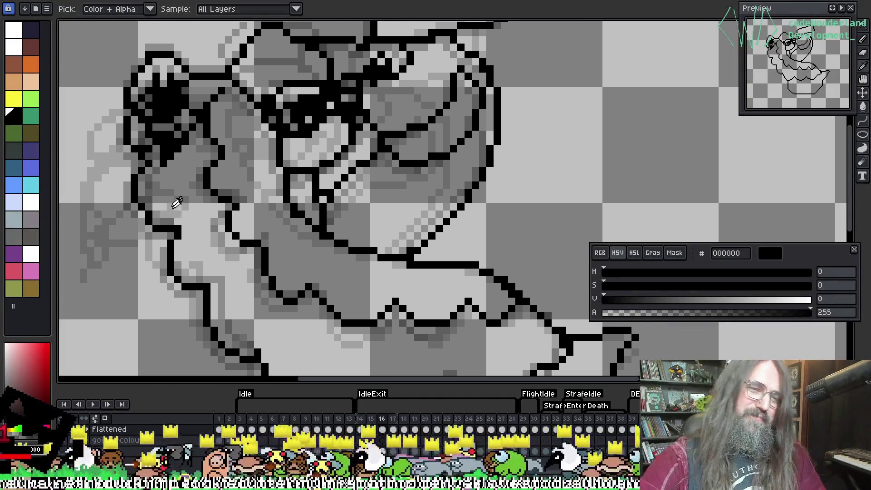
pyautogui.press('e')
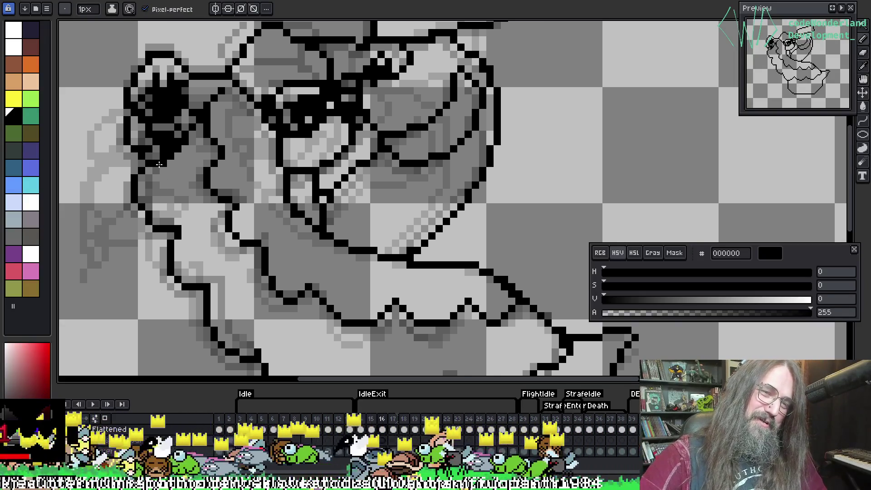
pyautogui.press('i')
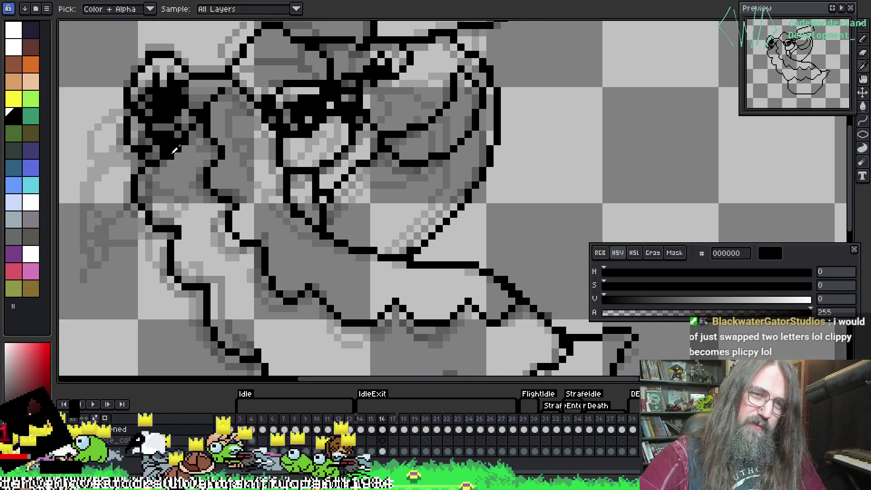
pyautogui.press('b')
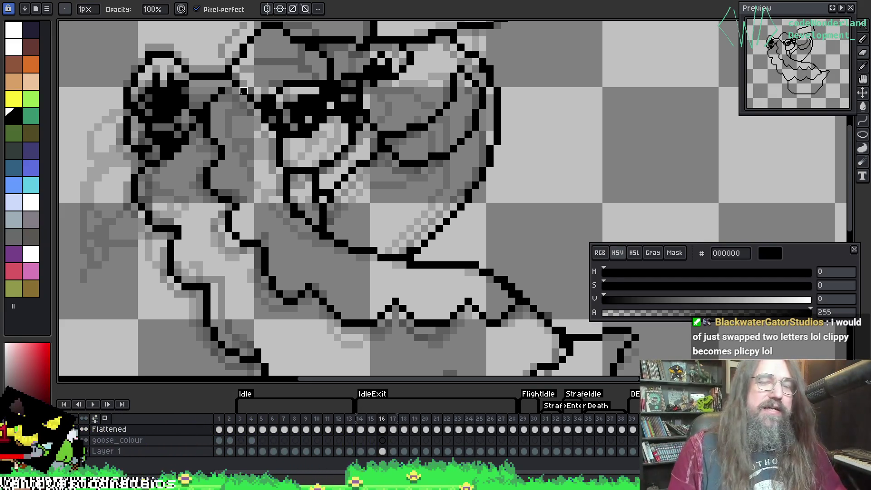
pyautogui.press('i')
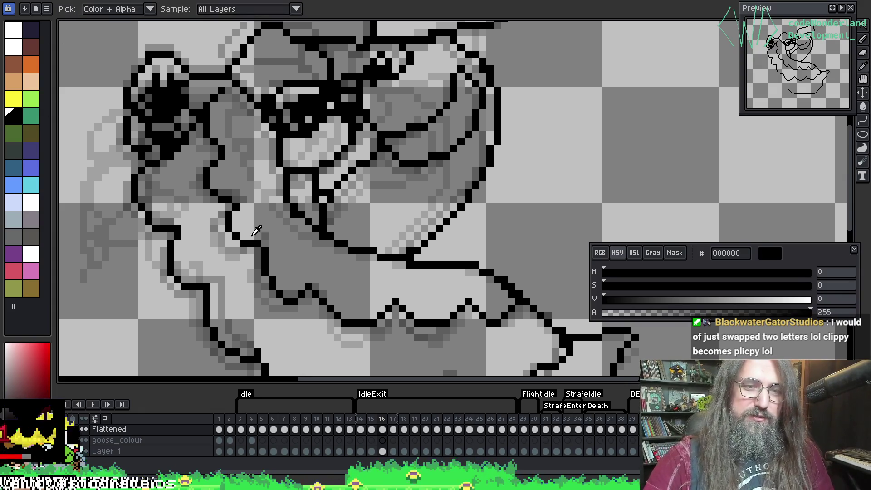
pyautogui.press('b')
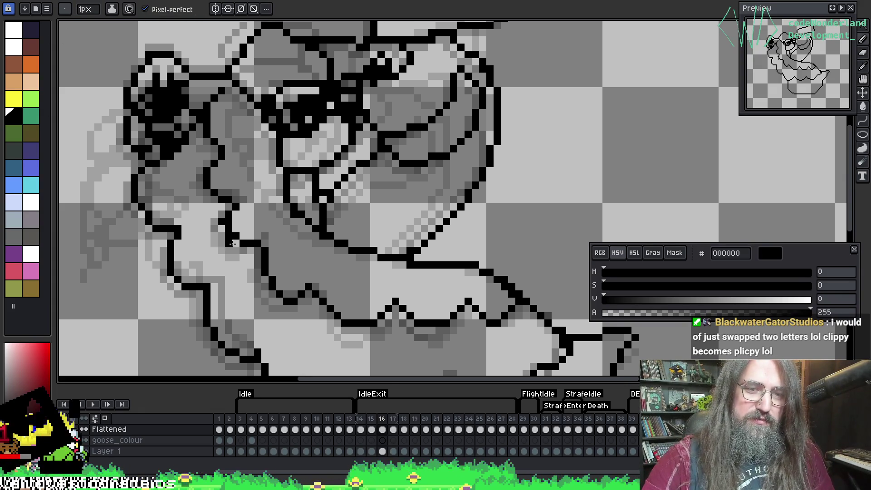
pyautogui.press('i')
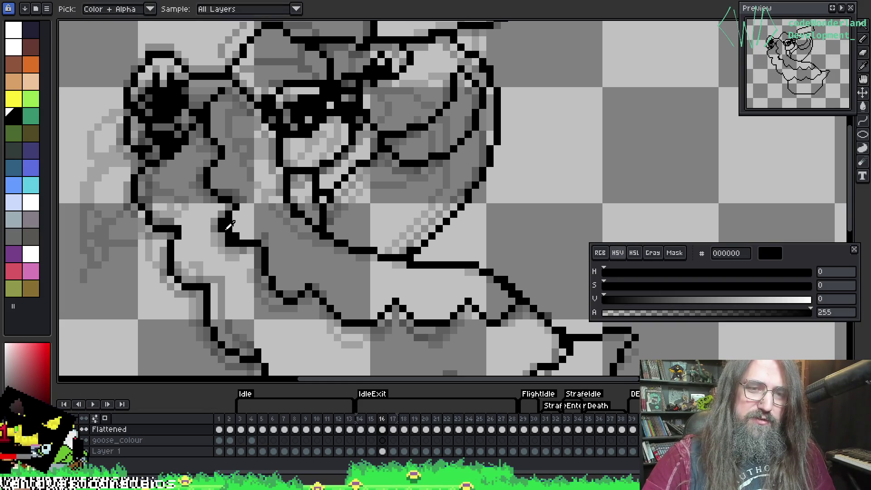
pyautogui.press('b')
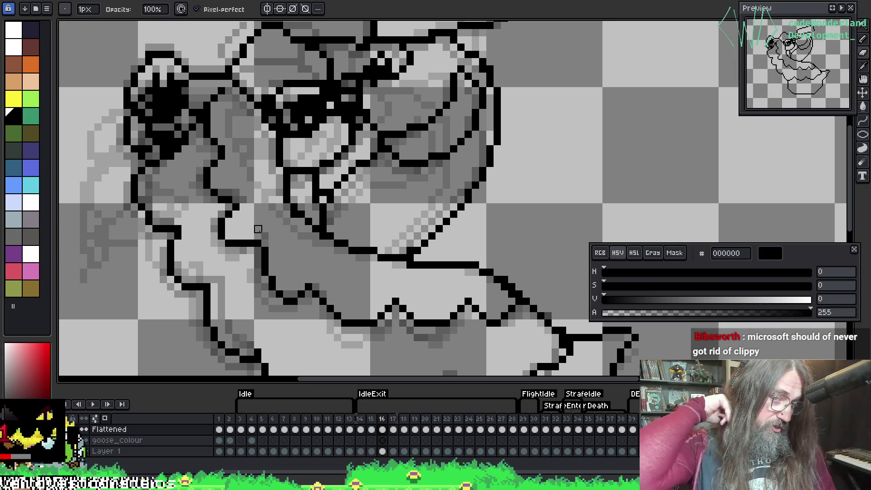
pyautogui.press('i')
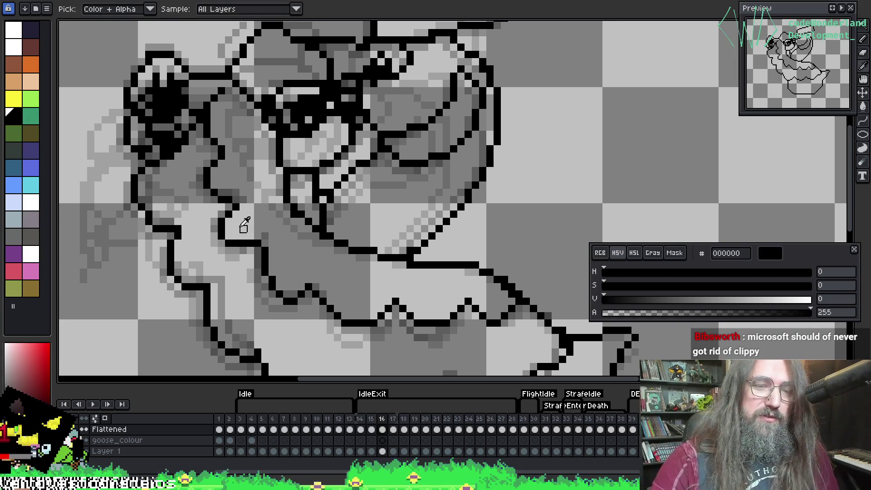
pyautogui.press('b')
# Erase stray pixels where the neck line meets the wing edge, then pan down to the lower body.
pyautogui.press('i')
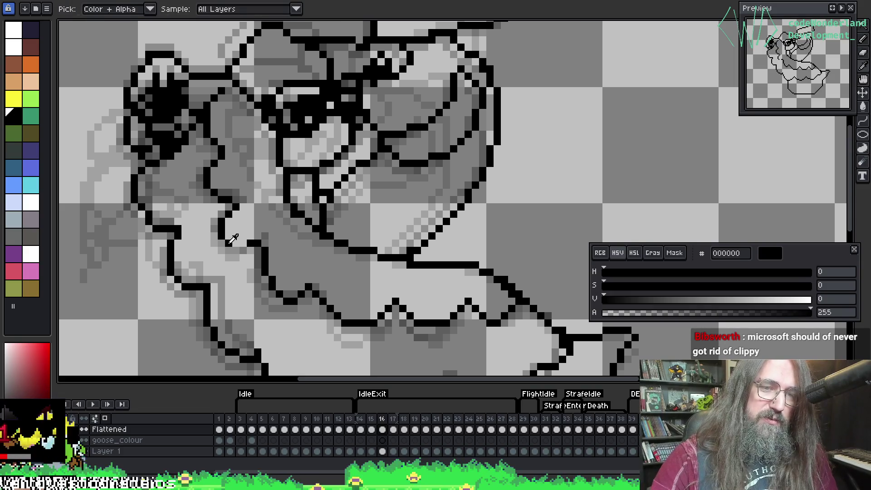
pyautogui.press('e')
pyautogui.press('b')
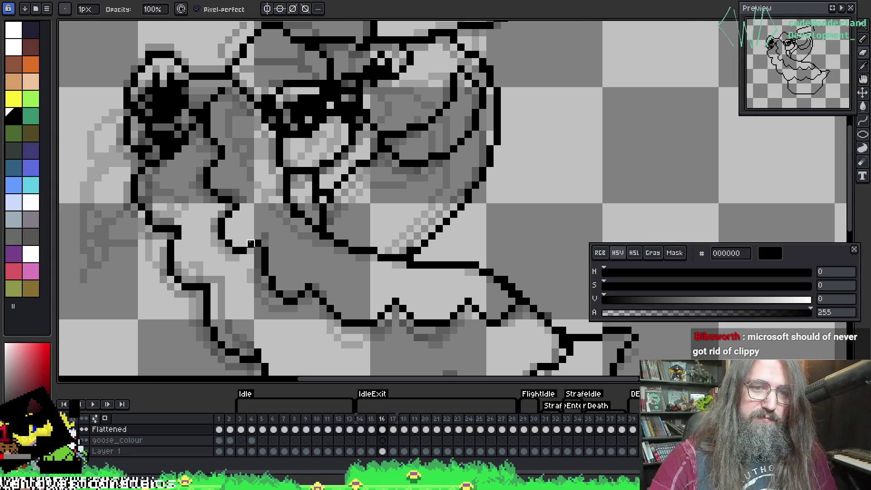
pyautogui.press('i')
pyautogui.press('e')
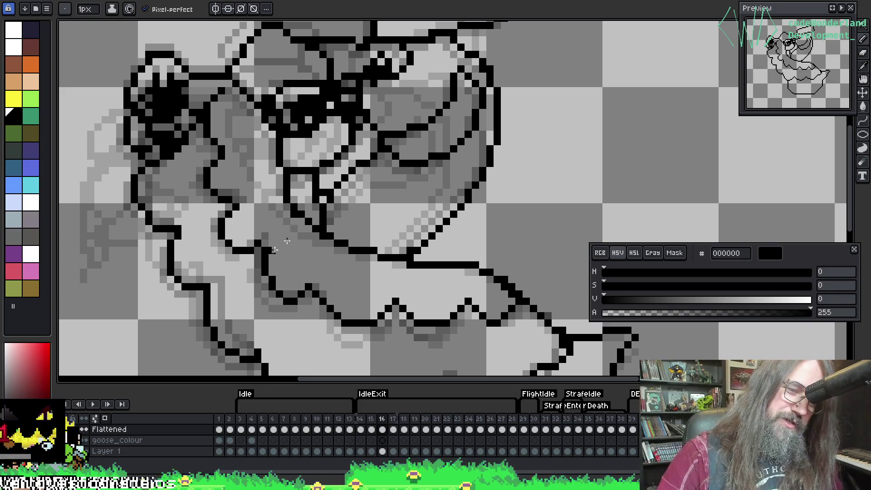
pyautogui.press('space')
pyautogui.moveTo(389, 305); pyautogui.dragTo(388, 234)
# Resample black and flip between frames 16 and 17 to compare the neck outlines, ending on frame 17.
pyautogui.press('i')
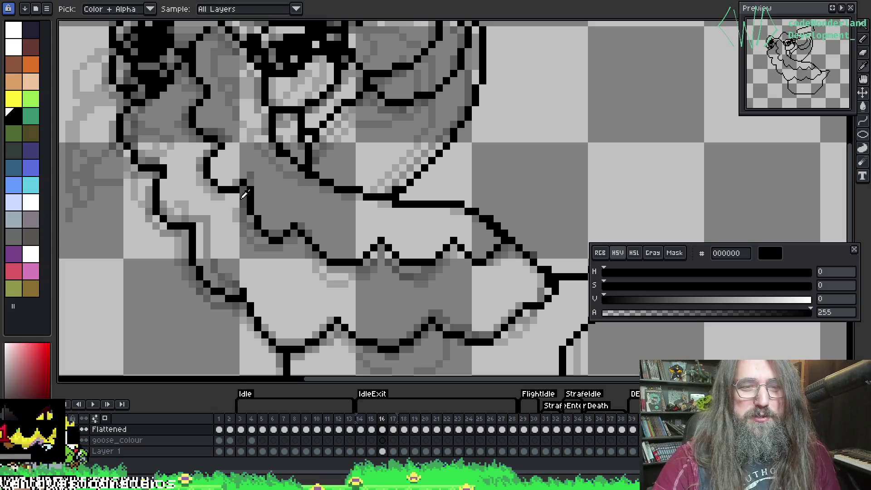
pyautogui.press('b')
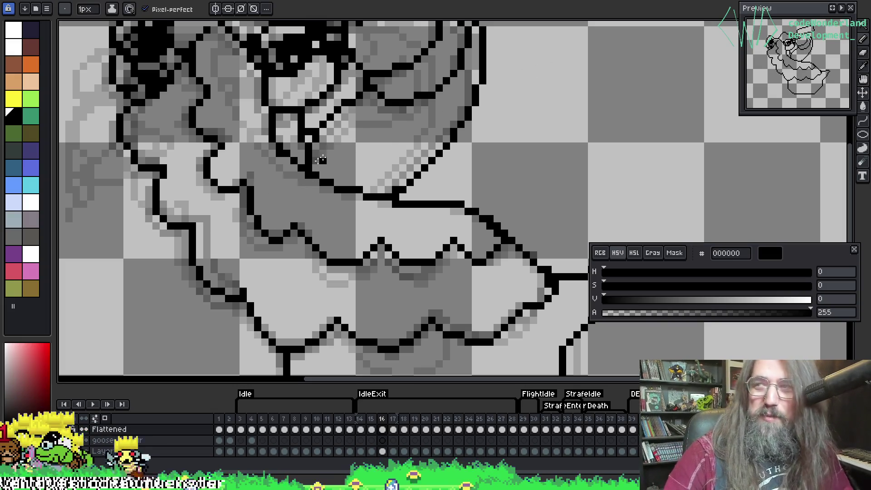
pyautogui.press('.')
pyautogui.press(',')
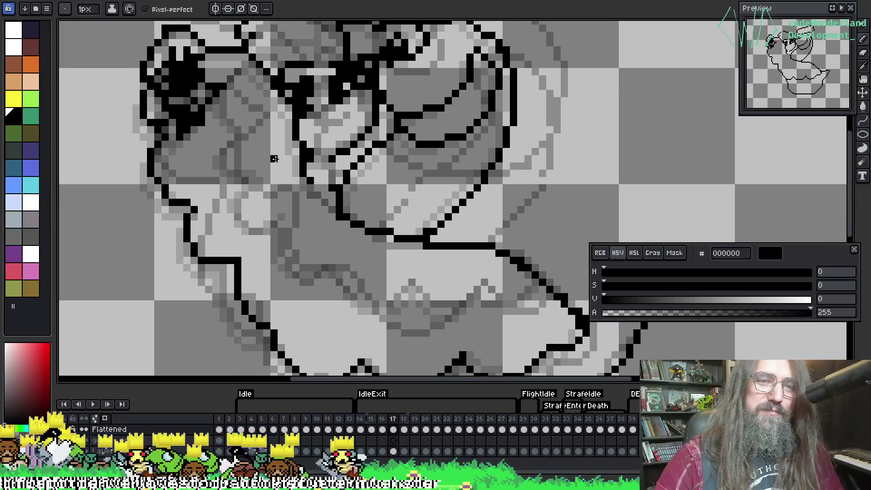
pyautogui.press('.')
pyautogui.press(',')
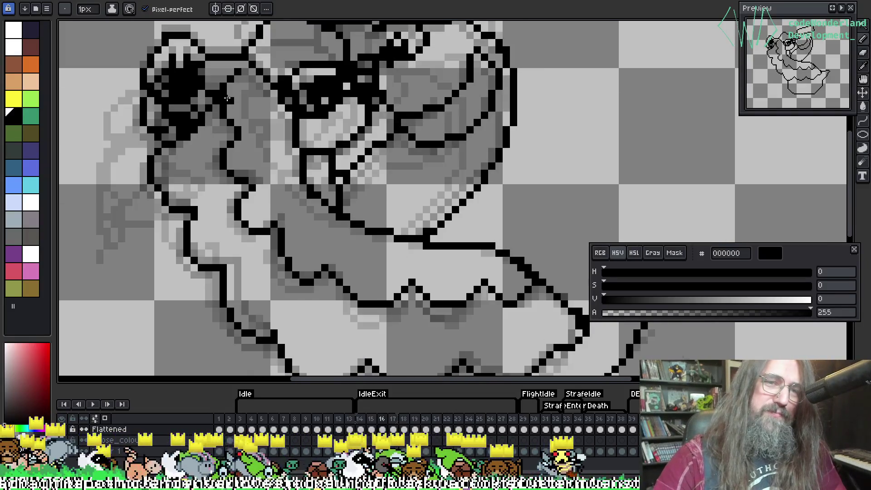
pyautogui.press('.')
pyautogui.press(',')
pyautogui.press('.')
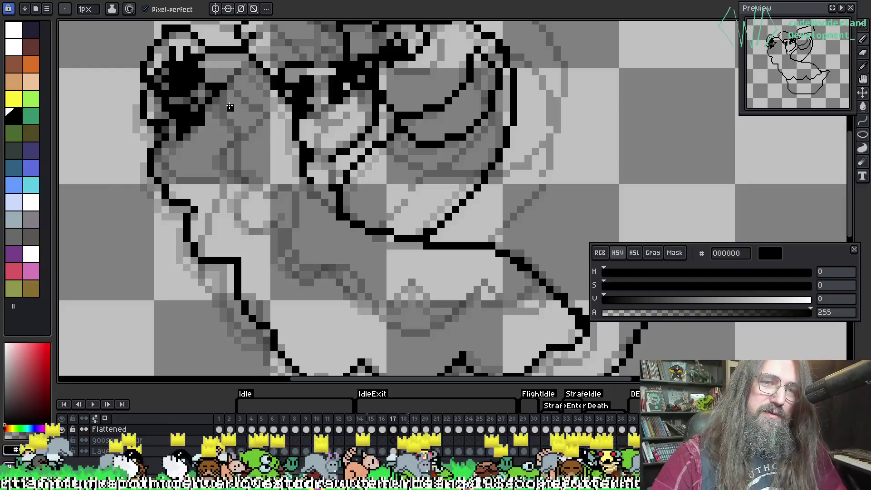
pyautogui.press(',')
pyautogui.press('.')
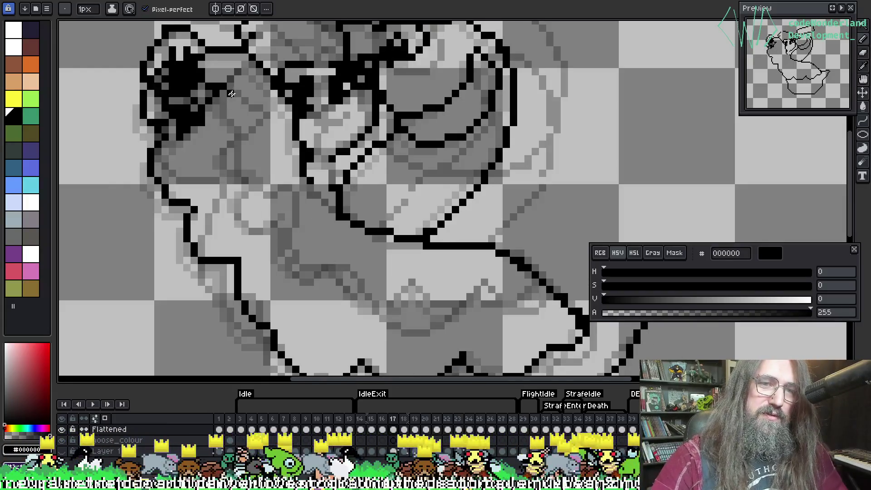
pyautogui.press(',')
pyautogui.press('.')
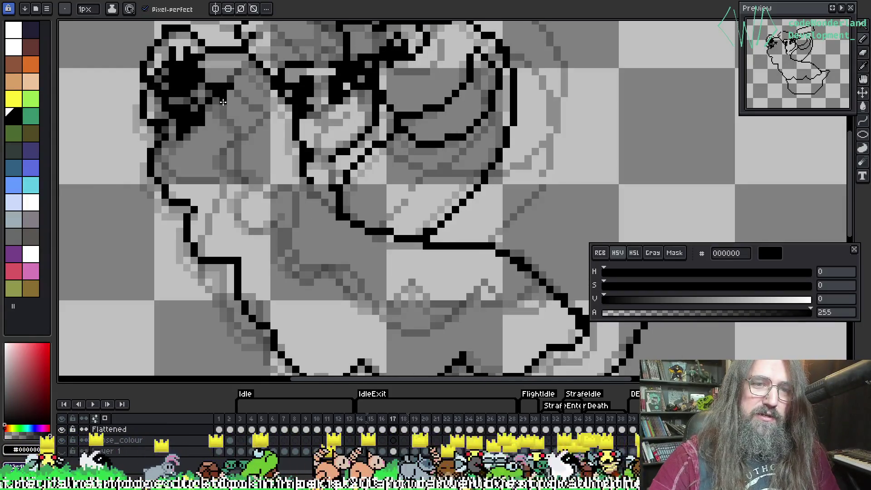
# Draw a black line down the goose's left neck on frame 17 and show an extra onion-skin ghost.
pyautogui.moveTo(222, 102); pyautogui.dragTo(239, 165)
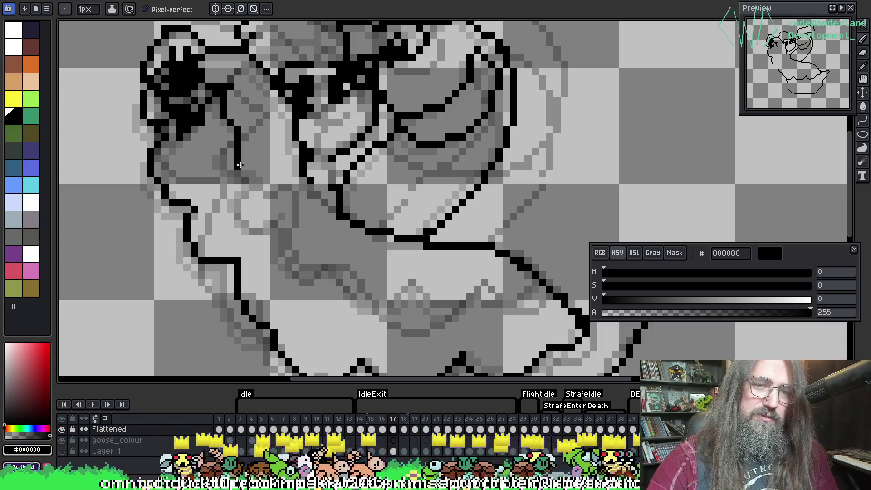
pyautogui.press(',')
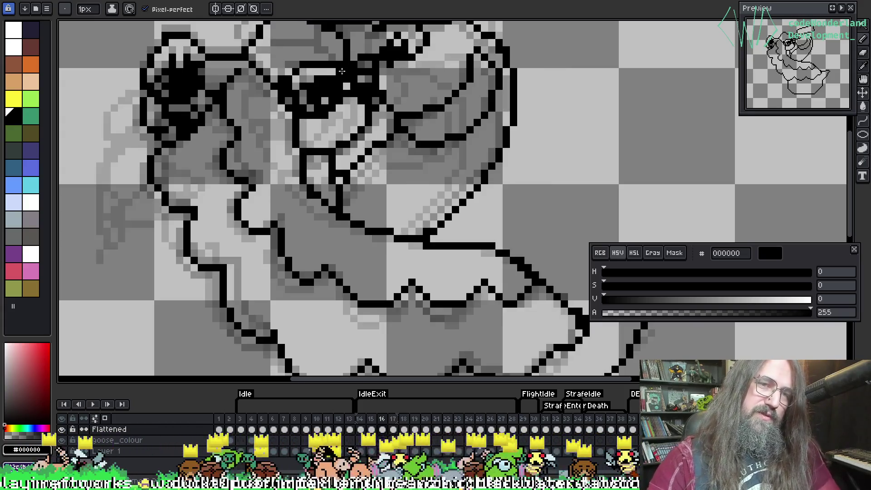
pyautogui.press('.')
pyautogui.press(',')
pyautogui.press('.')
pyautogui.press(',')
pyautogui.press('.')
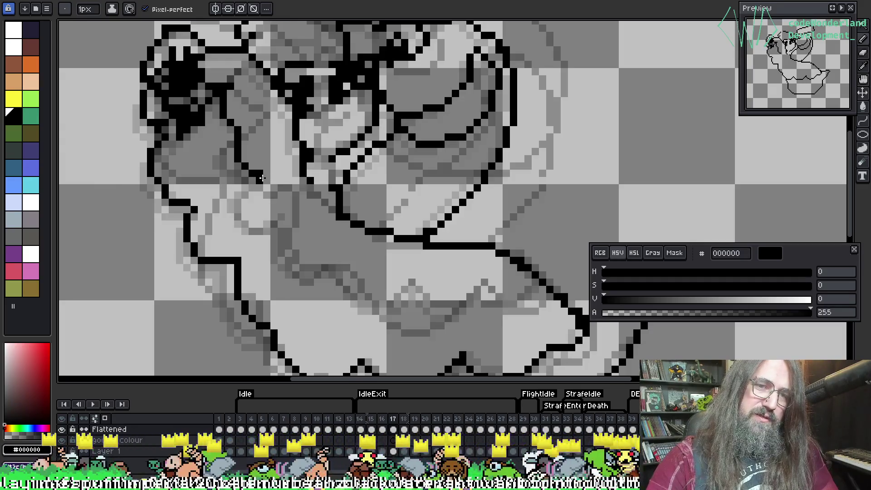
pyautogui.click(261, 179)
pyautogui.press(',')
pyautogui.press('.')
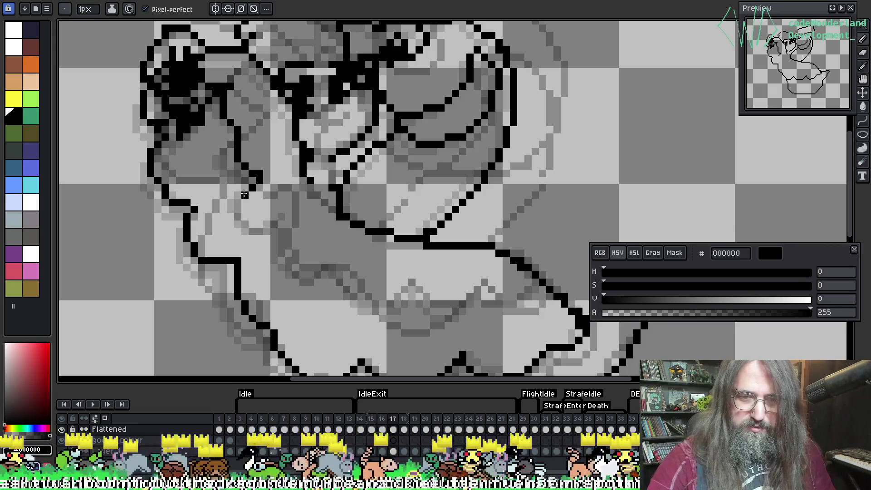
pyautogui.moveTo(371, 418); pyautogui.dragTo(381, 418)
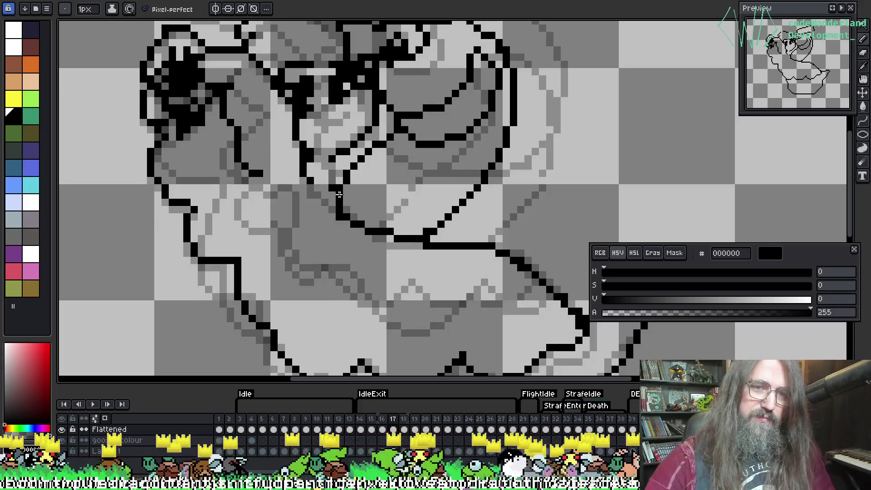